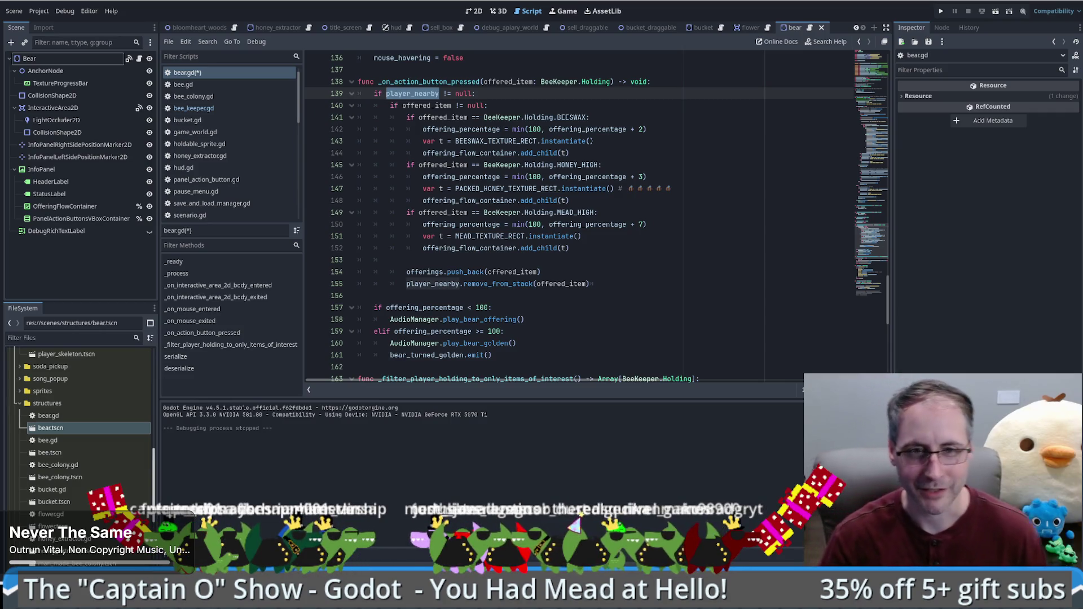
# Start a new 'func append_offering_to_container' header on a blank line below the button handler
pyautogui.click(700, 304)
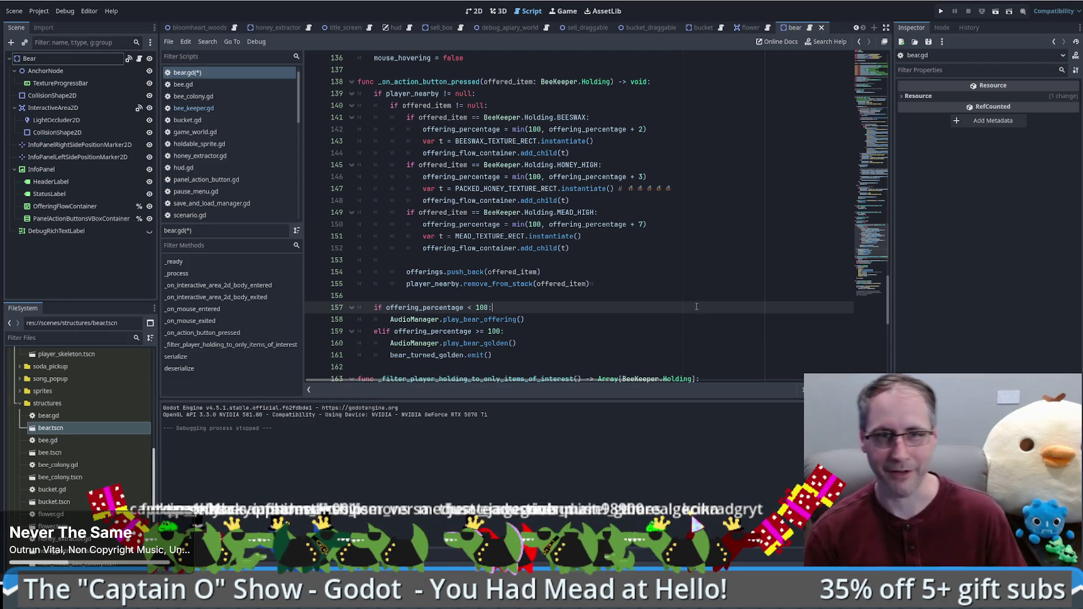
pyautogui.click(621, 295)
pyautogui.scroll(-1, 508, 316)
pyautogui.click(397, 333)
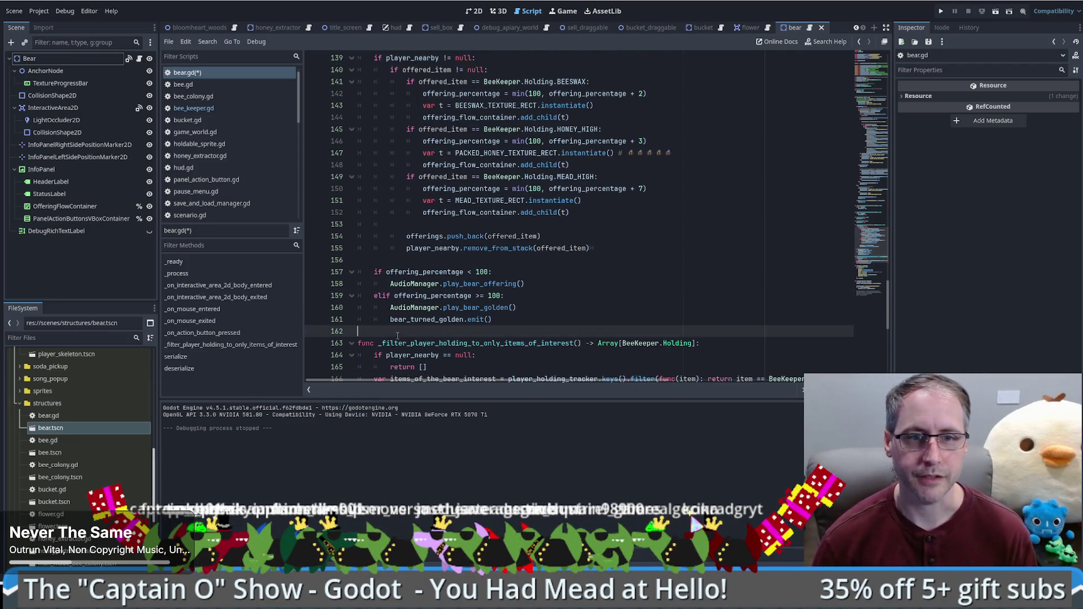
pyautogui.press('Return')
pyautogui.press('Return')
pyautogui.press('Up')
pyautogui.write('func')
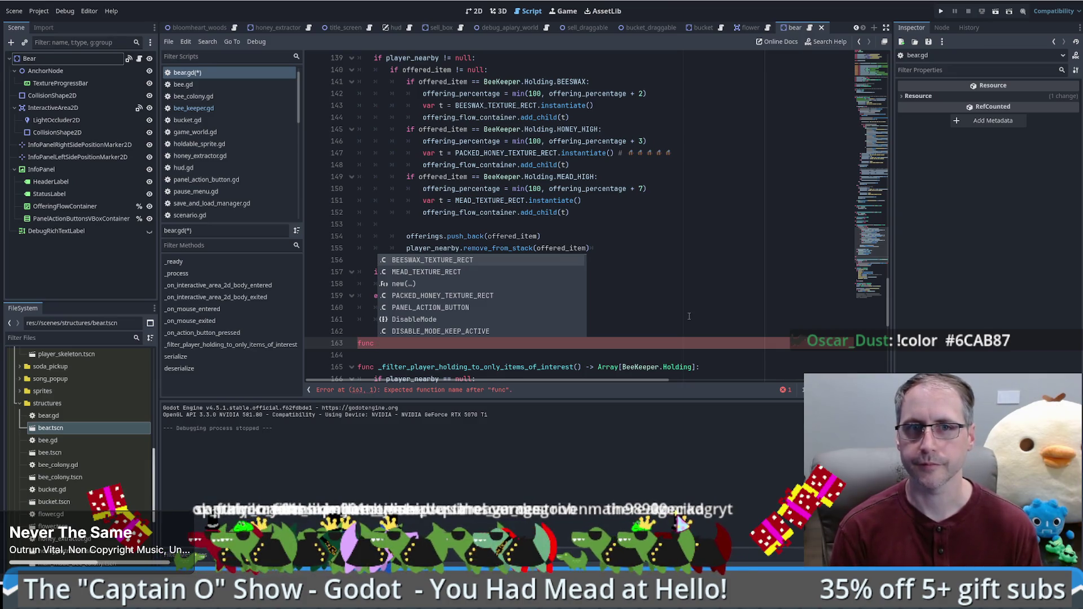
pyautogui.write('a')
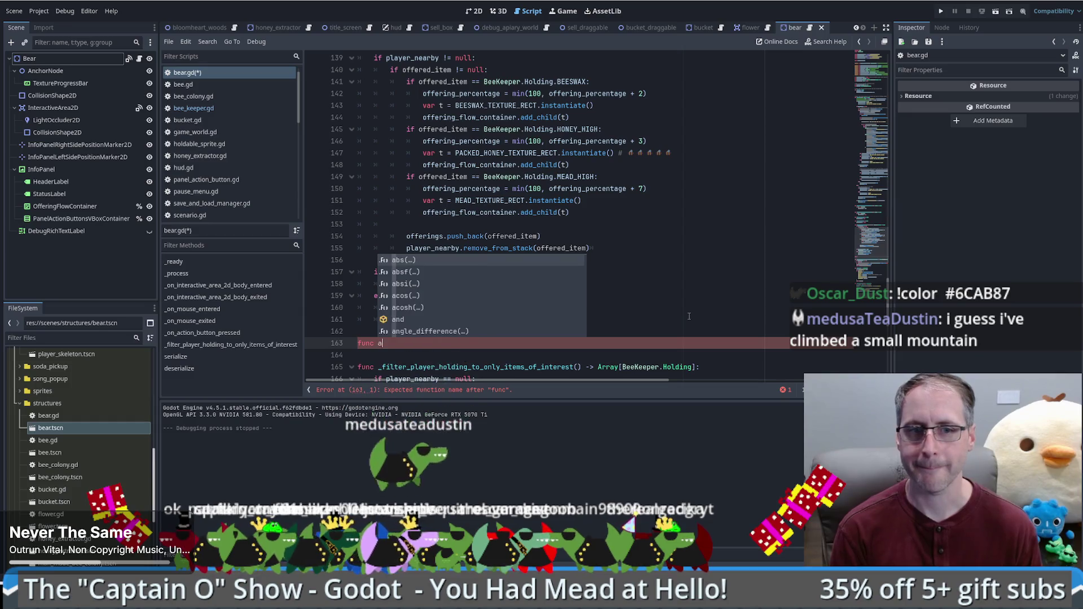
pyautogui.write('ppend_offering_to_container')
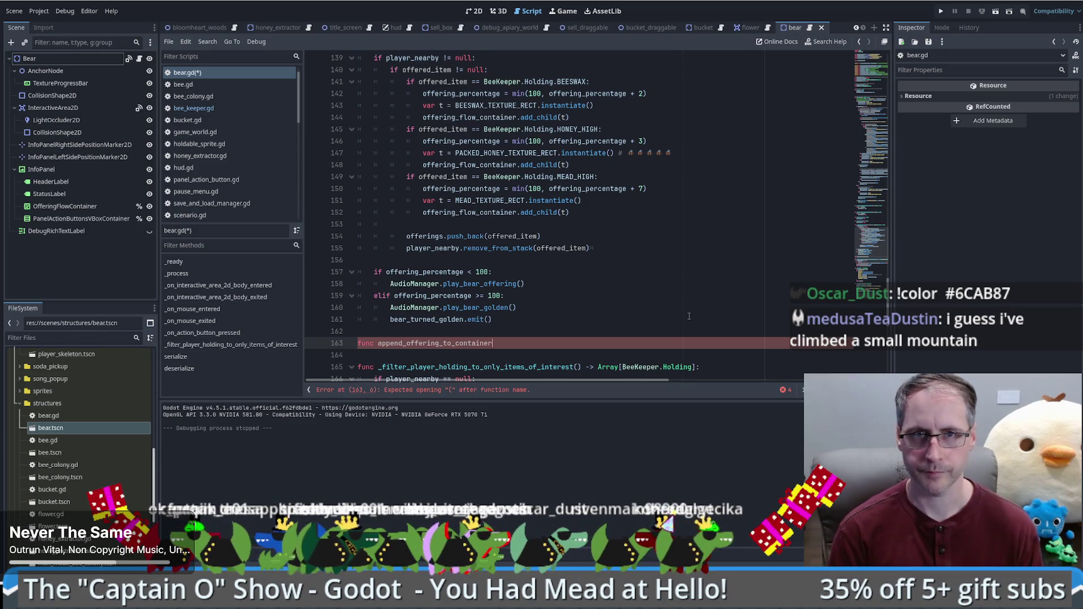
# Copy the handler's parameter list and void return type onto the new function header
pyautogui.scroll(3, 689, 315)
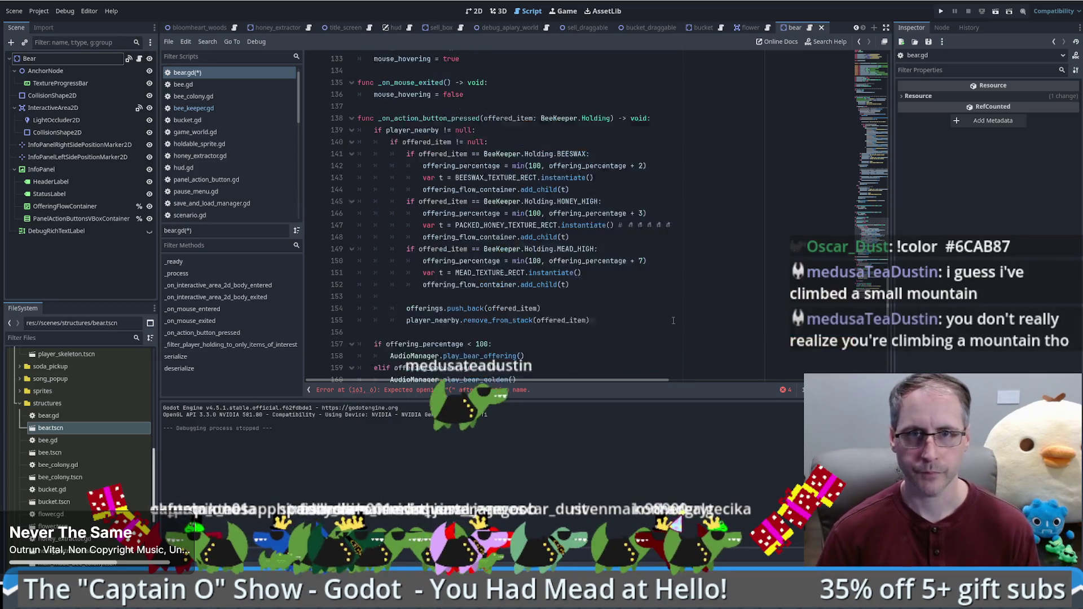
pyautogui.click(484, 153)
pyautogui.moveTo(484, 152); pyautogui.dragTo(613, 153)
pyautogui.scroll(-6, 584, 172)
pyautogui.scroll(5, 584, 172)
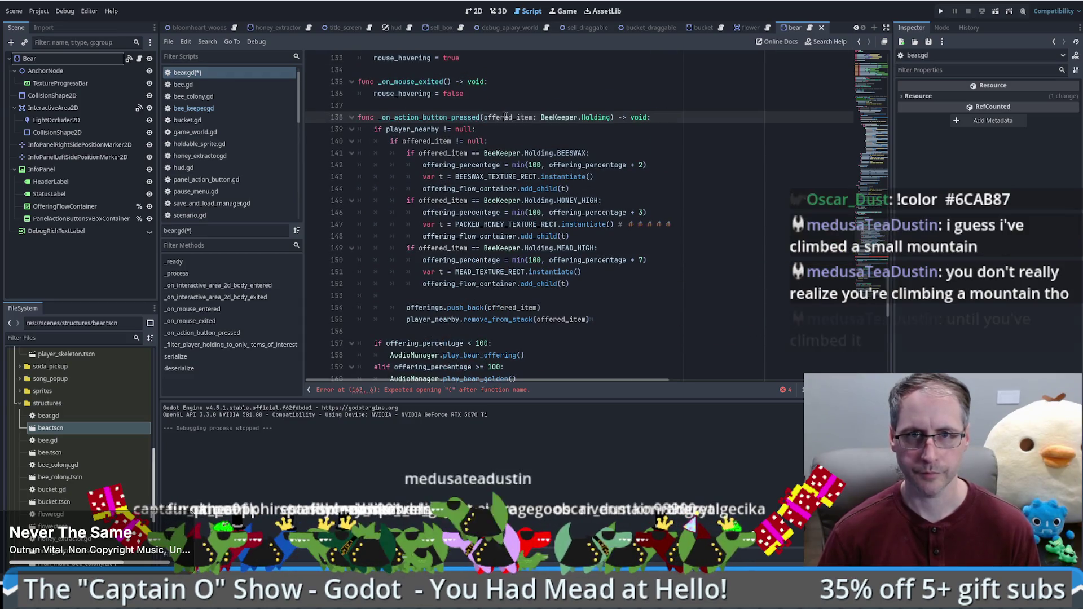
pyautogui.hotkey('shift', 'End')
pyautogui.hotkey('ctrl', 'c')
pyautogui.scroll(-2, 609, 169)
pyautogui.scroll(-4, 626, 168)
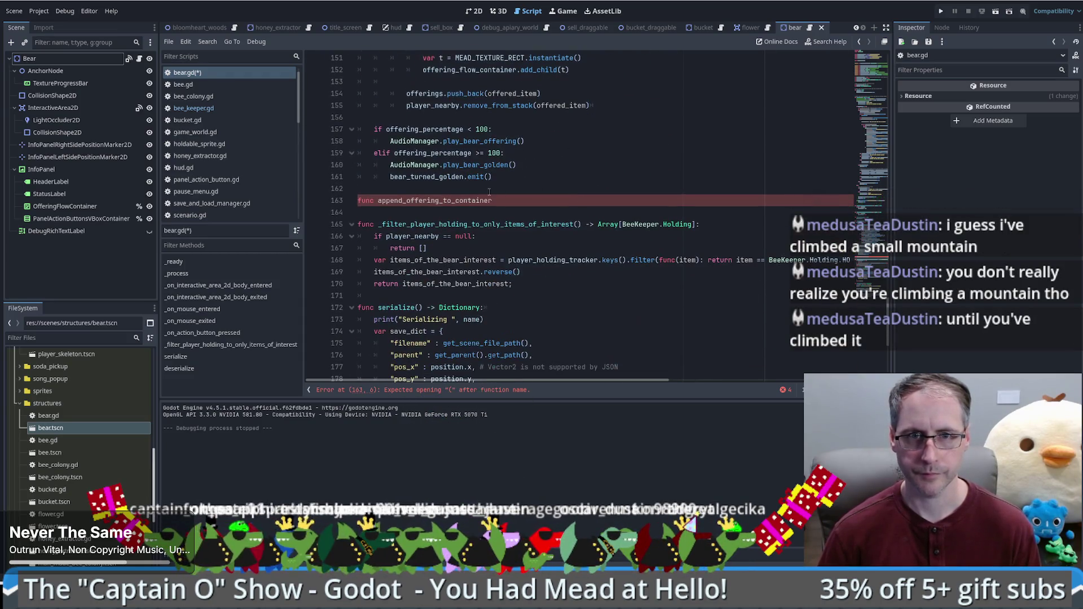
pyautogui.click(573, 201)
pyautogui.hotkey('ctrl', 'v')
# Cut the three offering branches (lines 141–152) out of the button handler
pyautogui.scroll(4, 576, 213)
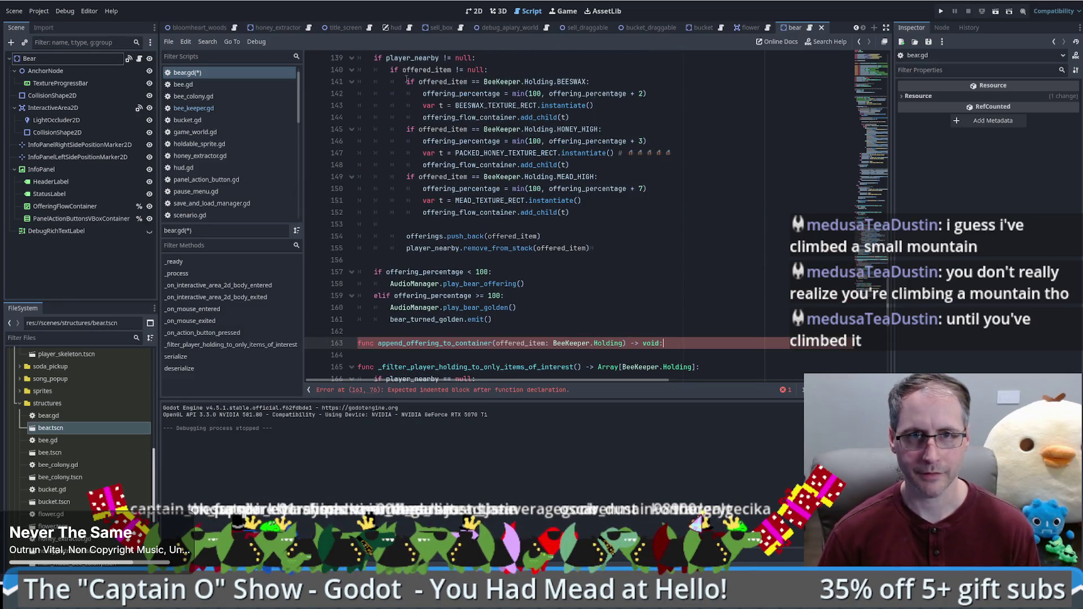
pyautogui.click(539, 211)
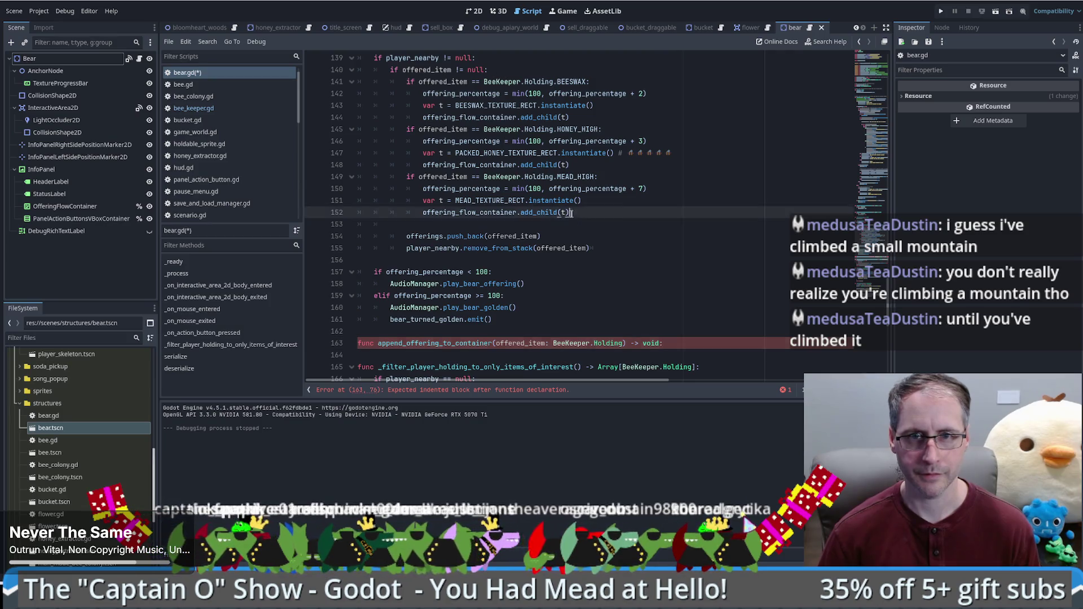
pyautogui.hotkey('shift', 'Up')
pyautogui.hotkey('shift', 'Up')
pyautogui.hotkey('shift', 'Up')
pyautogui.press('Delete')
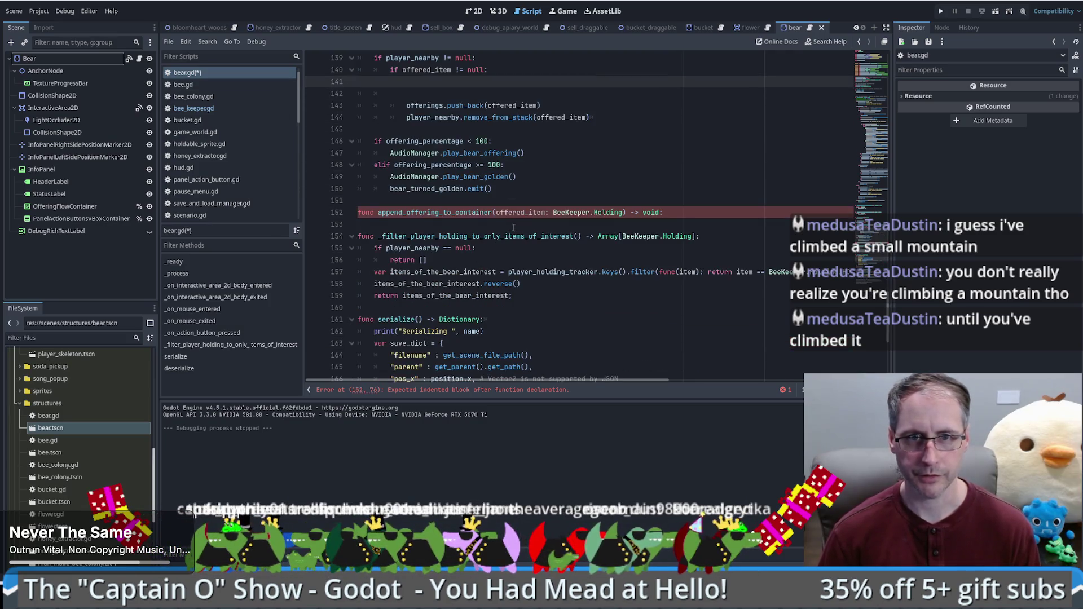
# Paste the three offering branches under the new function and unindent them two levels
pyautogui.click(538, 221)
pyautogui.press('Return')
pyautogui.hotkey('ctrl', 'v')
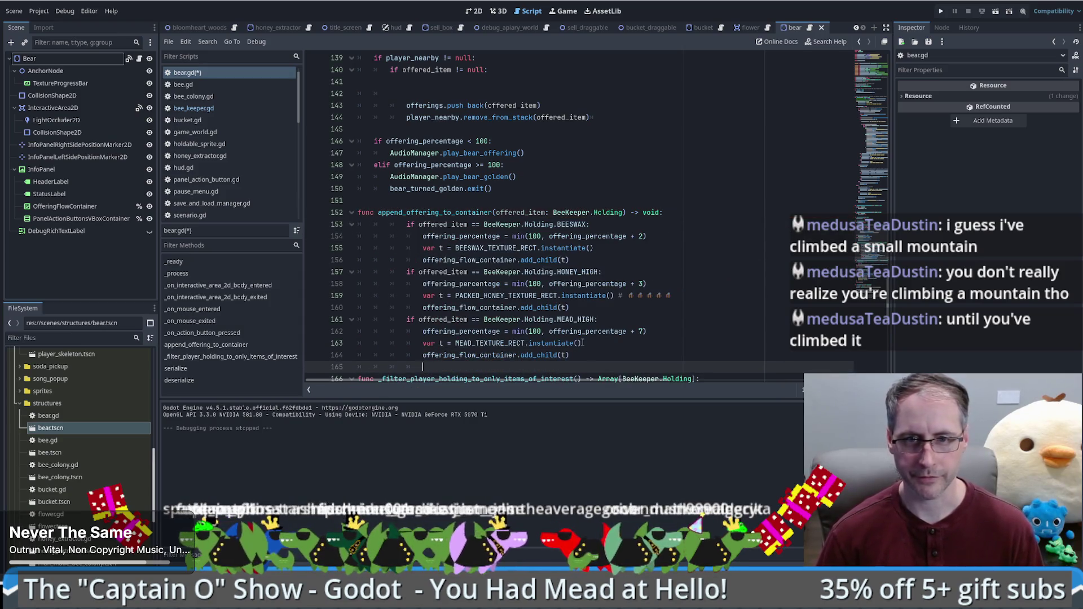
pyautogui.hotkey('shift', 'Up')
pyautogui.hotkey('shift', 'Up')
pyautogui.hotkey('shift', 'Up')
pyautogui.hotkey('shift', 'Tab')
pyautogui.hotkey('shift', 'Tab')
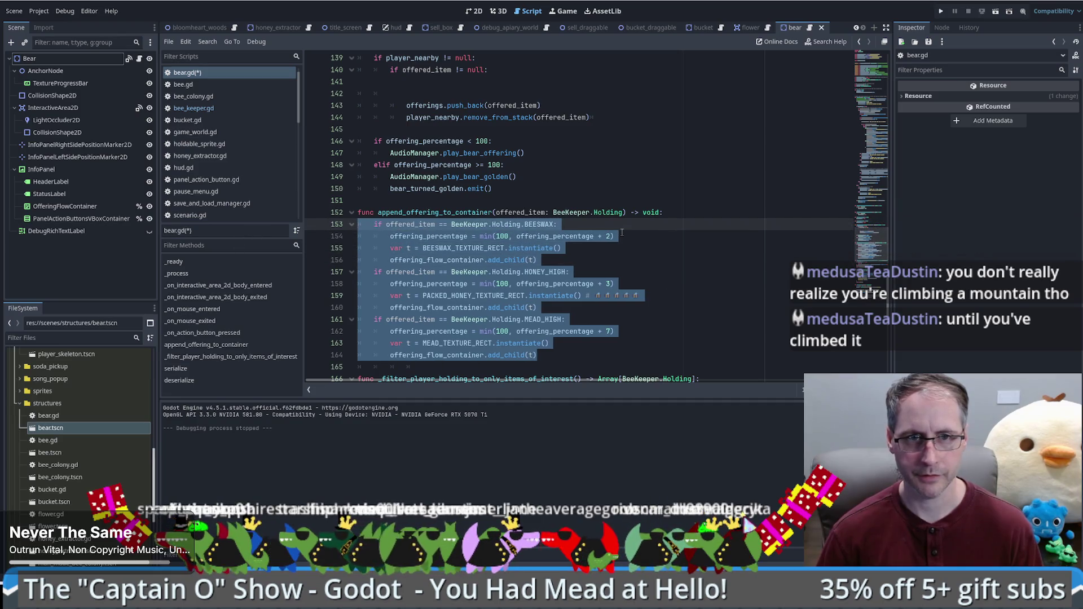
pyautogui.click(635, 281)
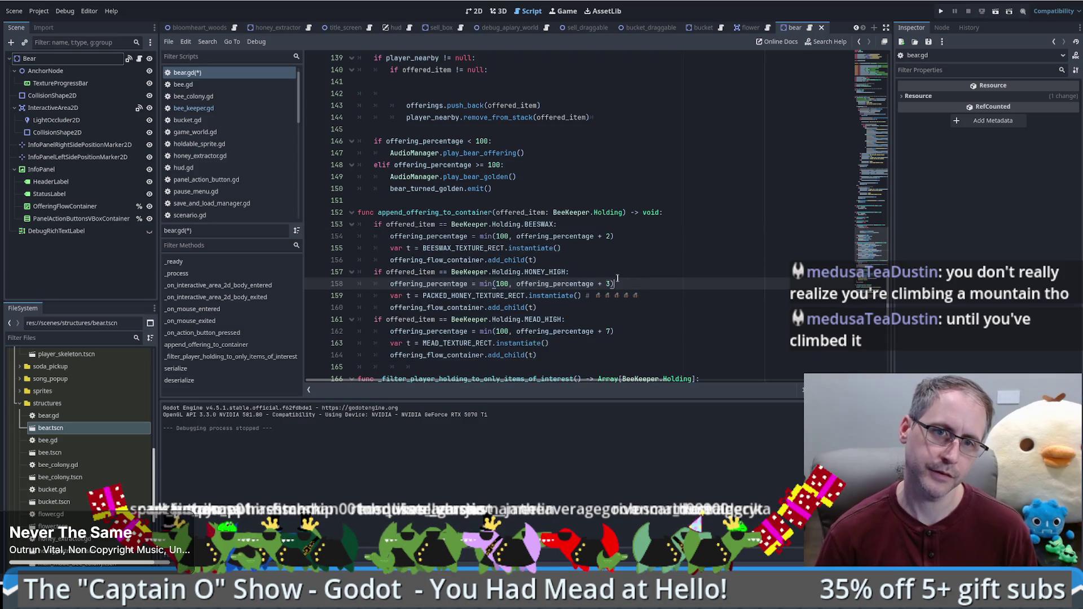
# Change the HONEY_HIGH and MEAD_HIGH if statements to elif
pyautogui.click(374, 271)
pyautogui.write('el')
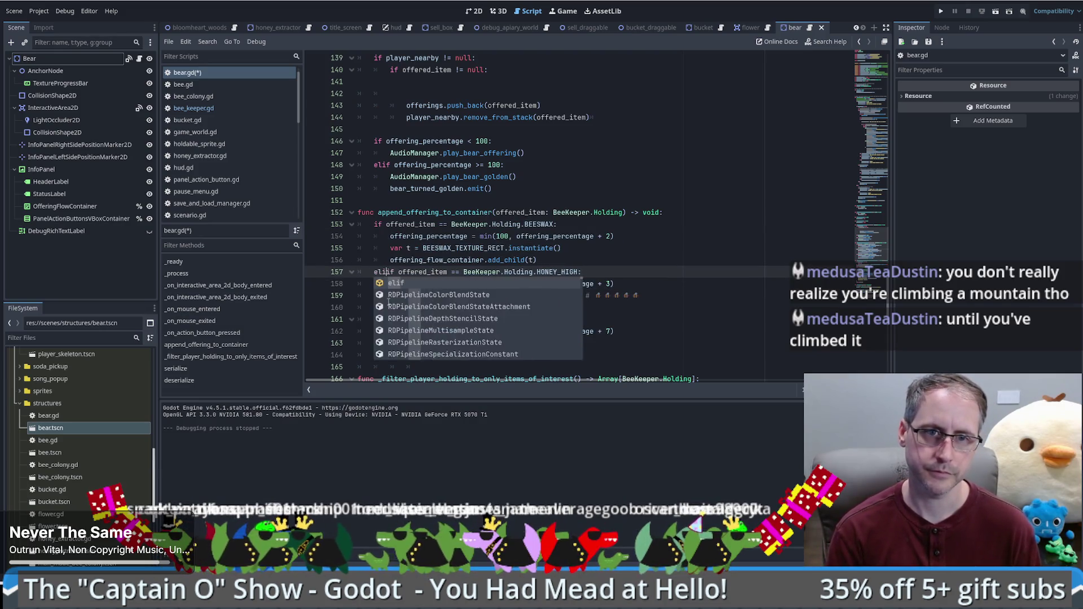
pyautogui.press('Escape')
pyautogui.click(375, 320)
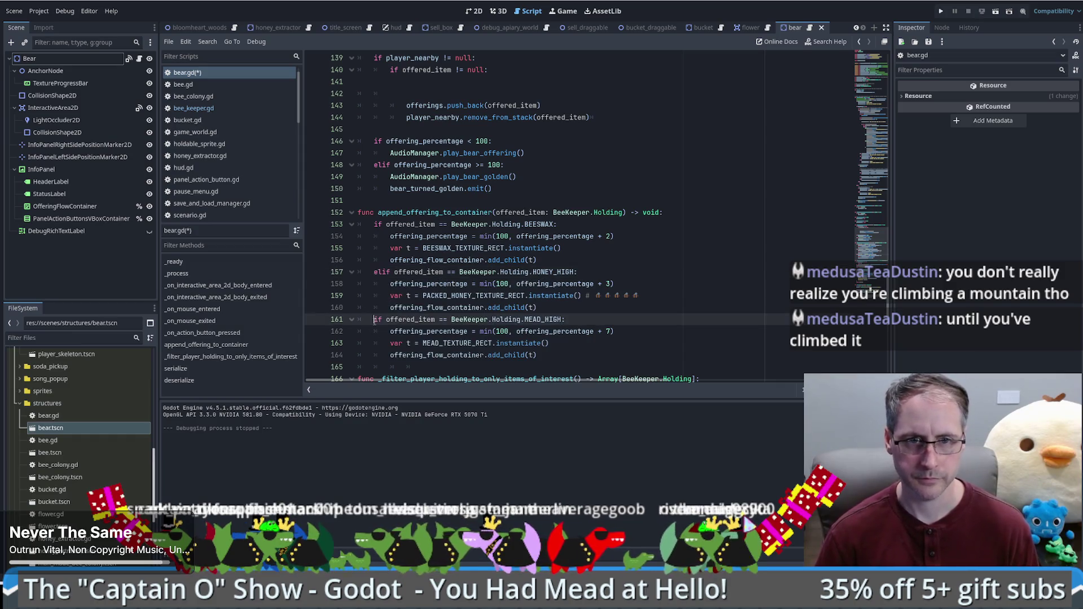
pyautogui.write('el')
pyautogui.press('Escape')
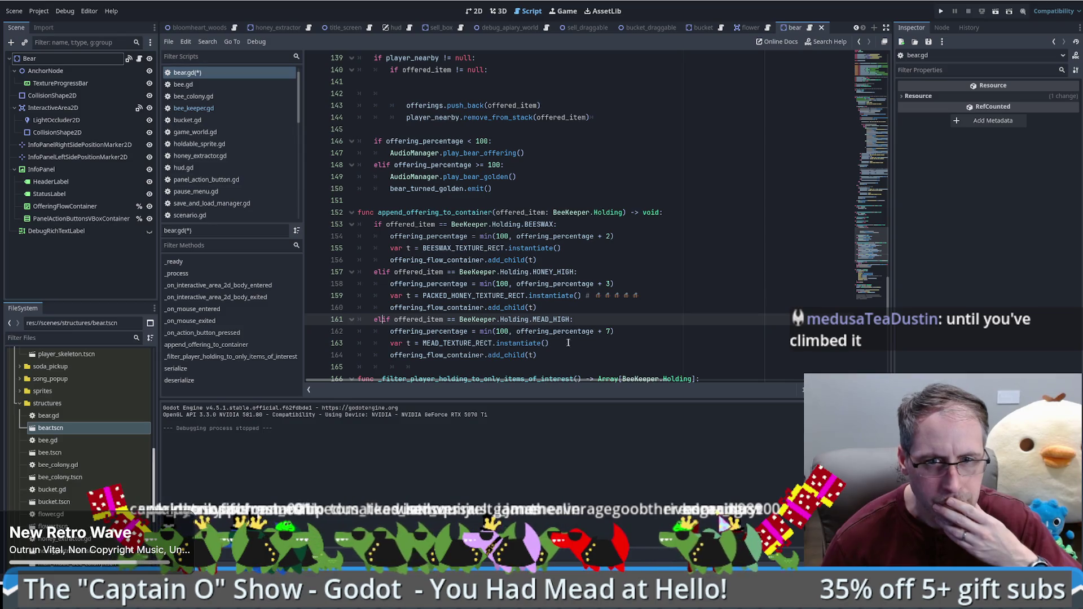
pyautogui.click(403, 331)
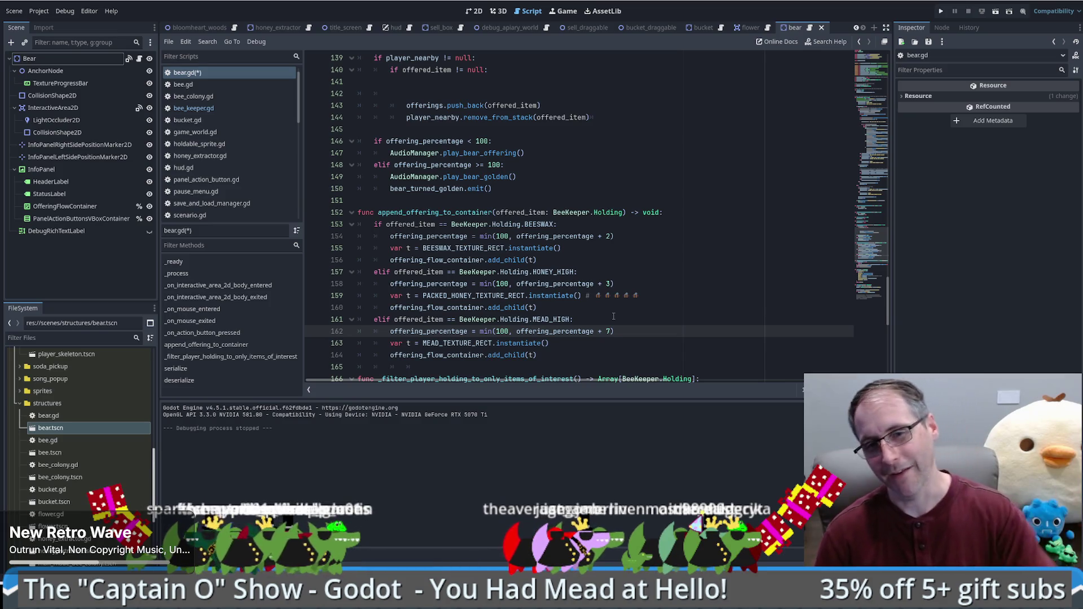
pyautogui.click(615, 316)
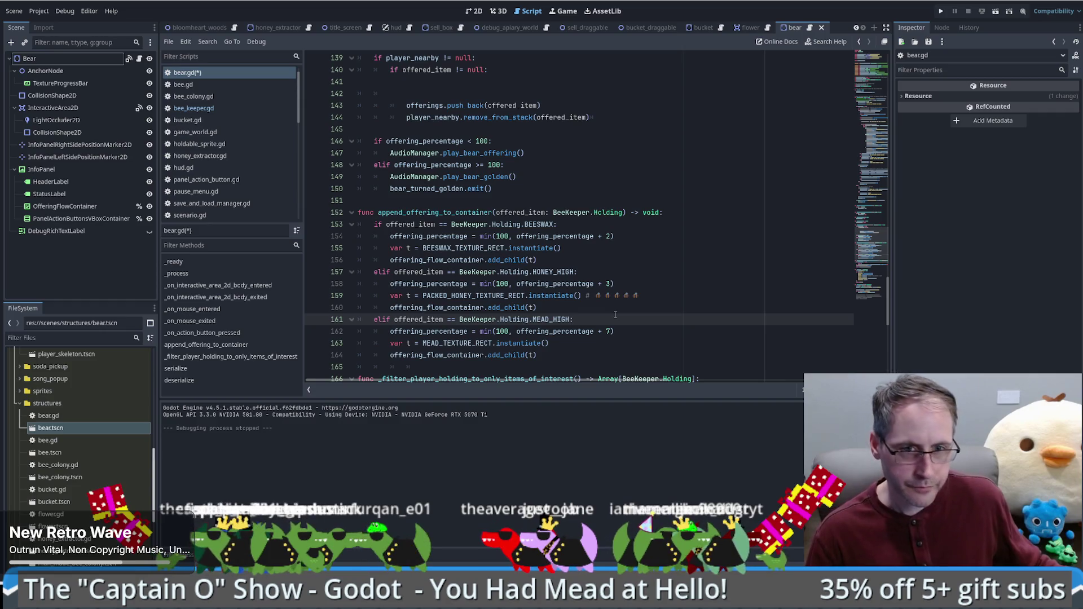
pyautogui.click(556, 357)
# Copy the if/elif chain into the button handler at line 141 and fix its indentation
pyautogui.moveTo(555, 356)
pyautogui.mouseDown()
pyautogui.moveTo(350, 248)
pyautogui.moveTo(261, 224)
pyautogui.mouseUp()
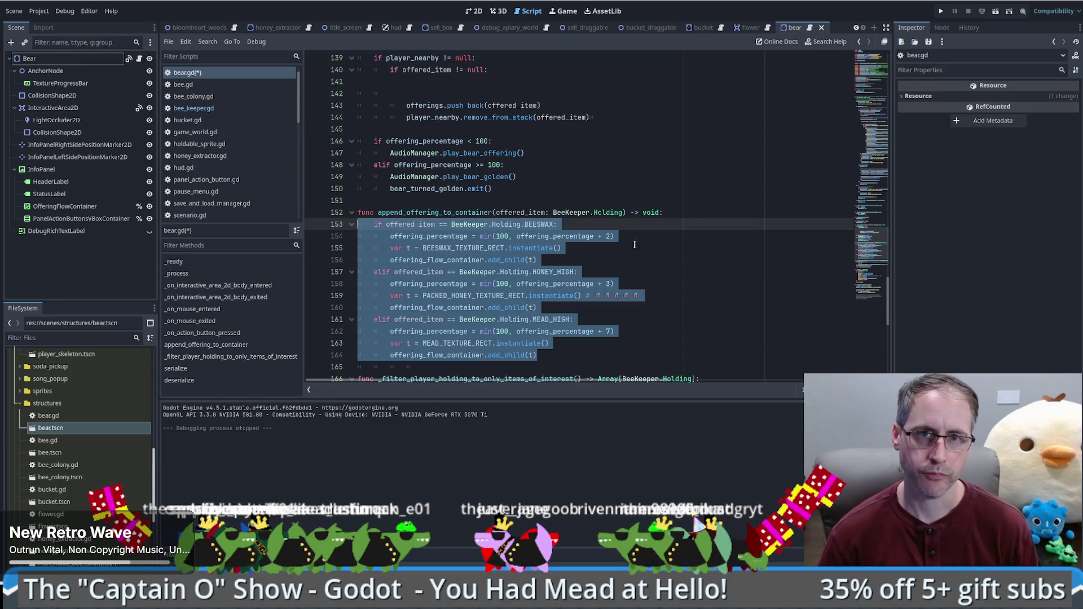
pyautogui.click(535, 86)
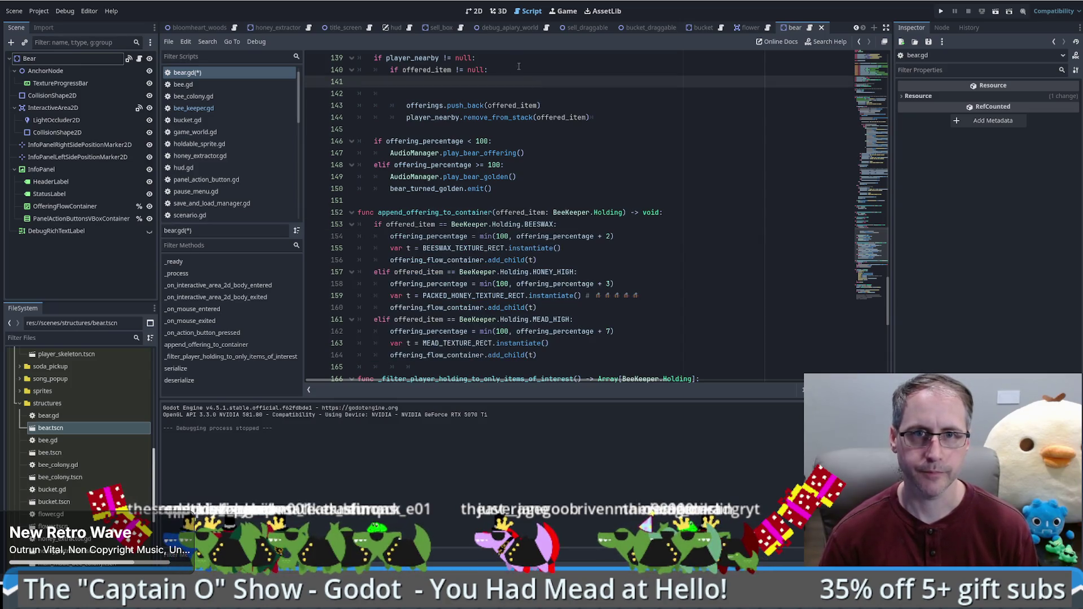
pyautogui.press('Return')
pyautogui.press('BackSpace')
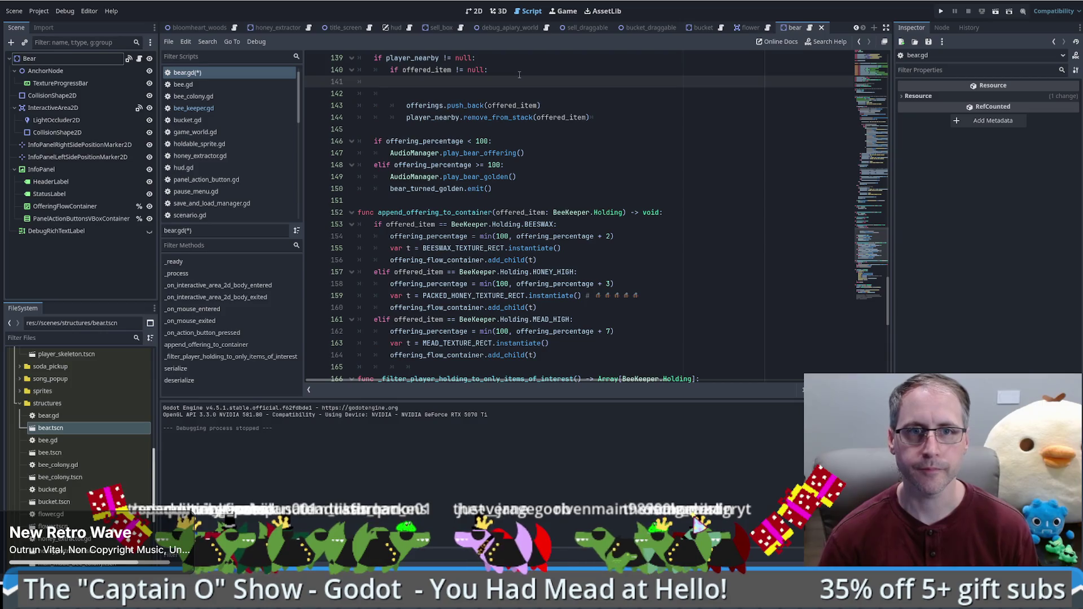
pyautogui.hotkey('ctrl', 'v')
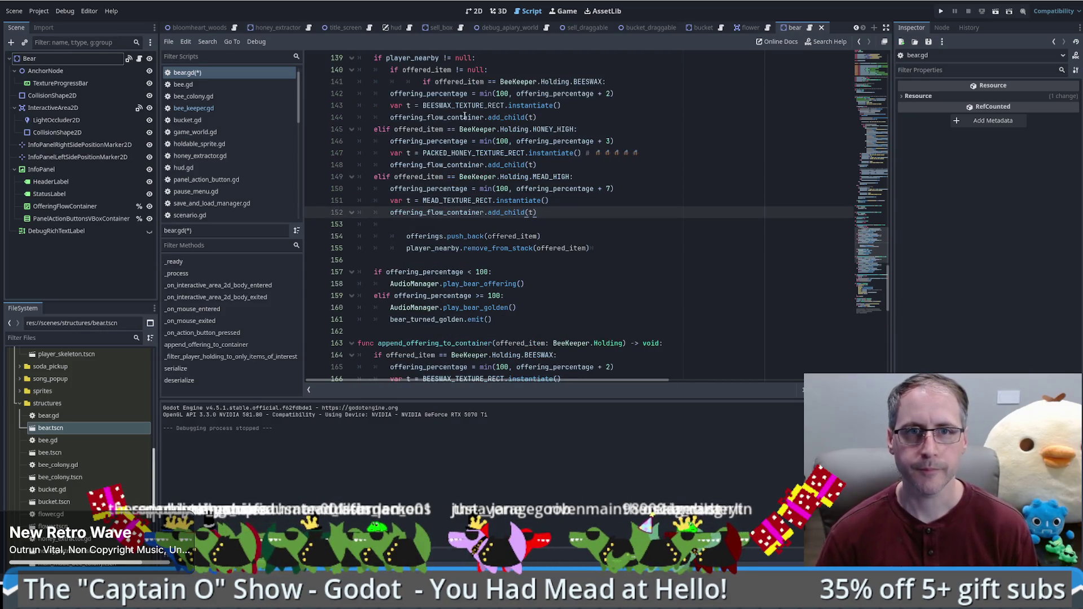
pyautogui.moveTo(415, 88); pyautogui.dragTo(409, 81)
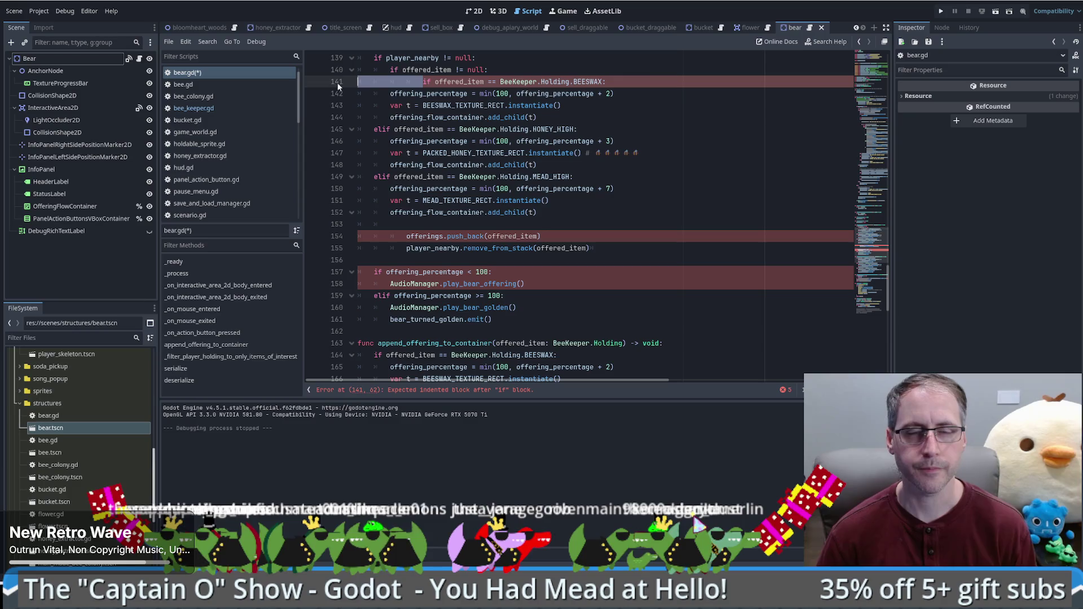
pyautogui.hotkey('shift', 'Tab')
pyautogui.hotkey('shift', 'Tab')
pyautogui.hotkey('shift', 'Tab')
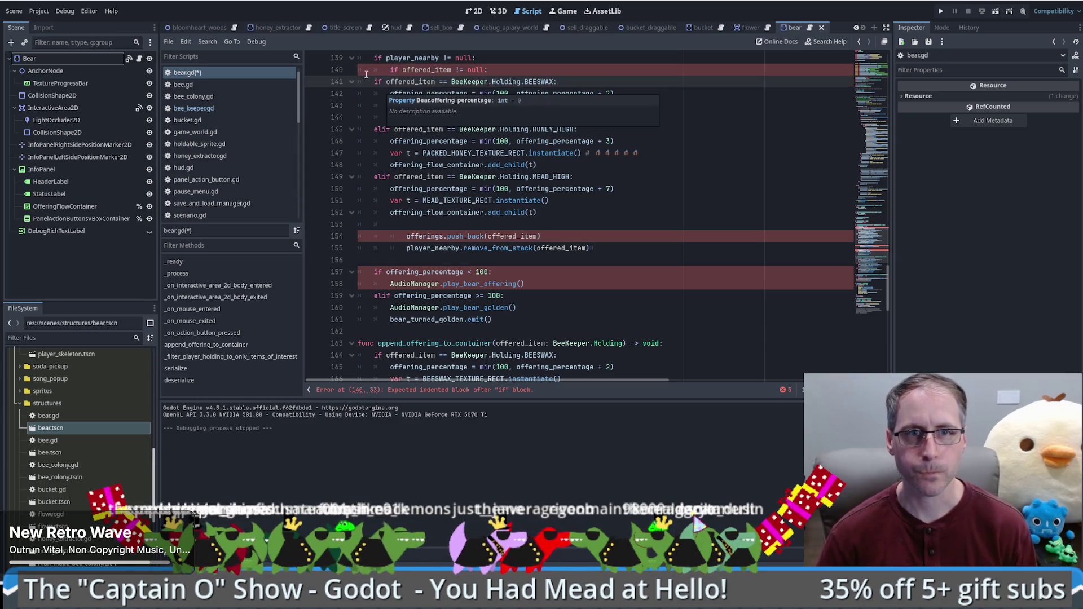
pyautogui.moveTo(374, 82); pyautogui.dragTo(554, 213)
pyautogui.press('Tab')
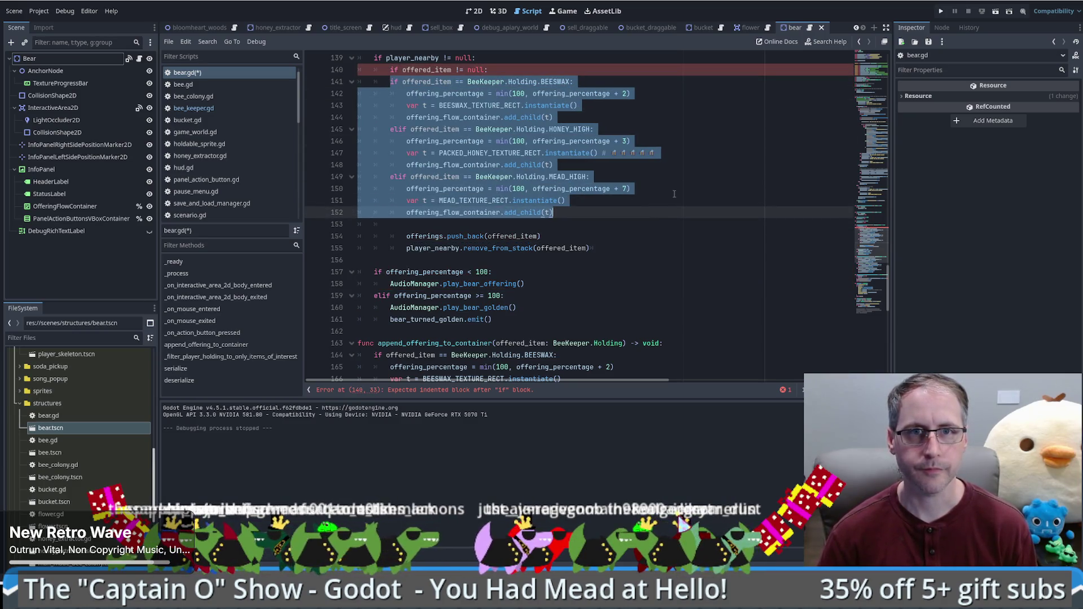
pyautogui.press('Tab')
# Delete every var t texture and add_child(t) line from the handler's chain
pyautogui.moveTo(653, 94); pyautogui.dragTo(679, 106)
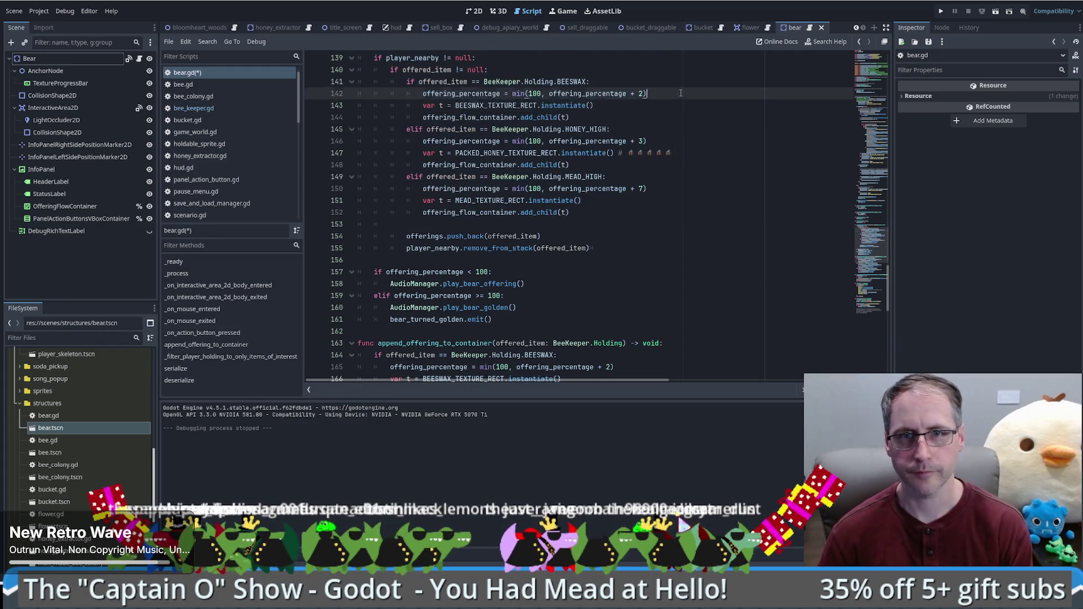
pyautogui.press('Delete')
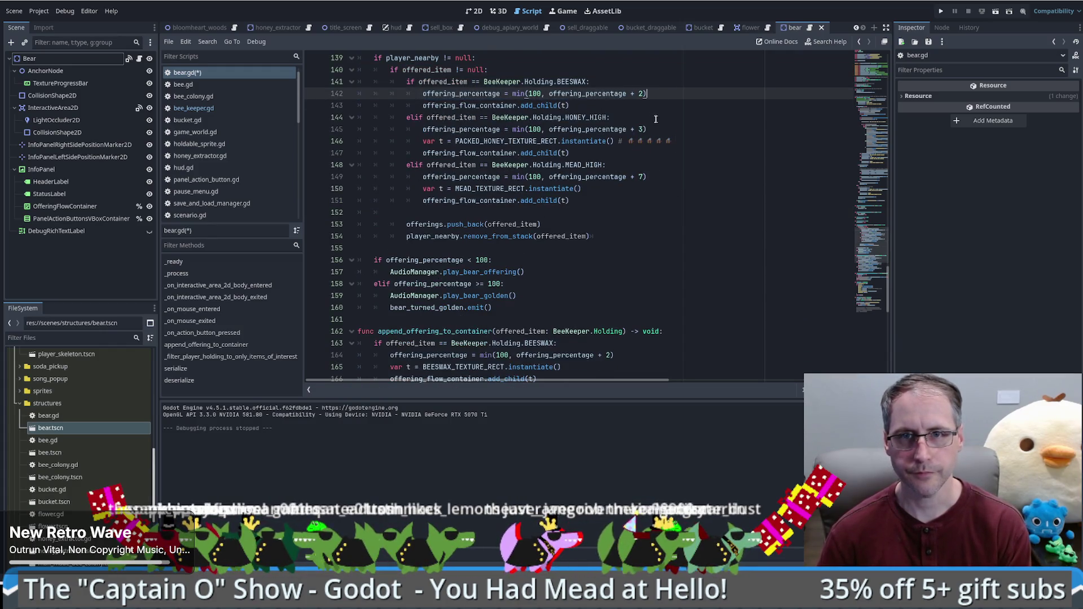
pyautogui.moveTo(648, 129); pyautogui.dragTo(680, 142)
pyautogui.press('Delete')
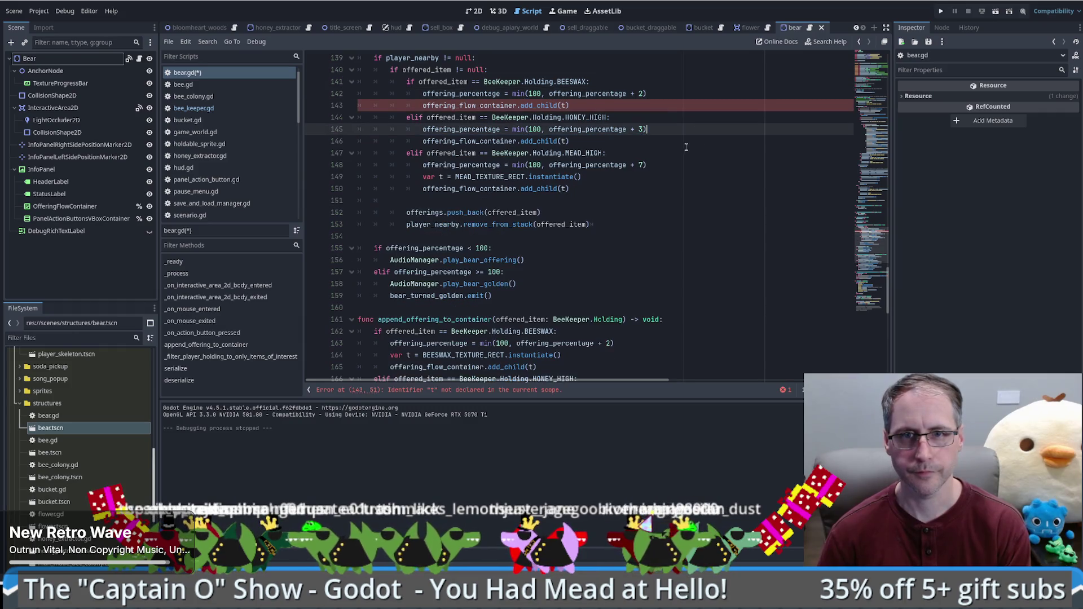
pyautogui.moveTo(607, 153)
pyautogui.mouseDown()
pyautogui.moveTo(680, 162)
pyautogui.moveTo(680, 190)
pyautogui.mouseUp()
pyautogui.press('Delete')
pyautogui.moveTo(647, 129); pyautogui.dragTo(659, 141)
pyautogui.press('Delete')
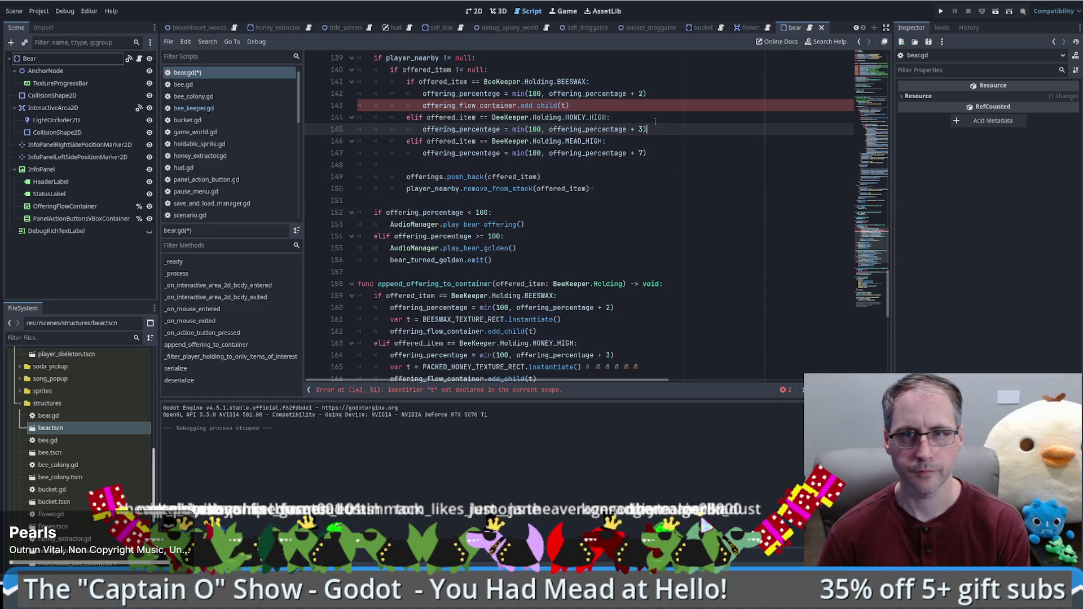
pyautogui.moveTo(648, 94); pyautogui.dragTo(659, 100)
pyautogui.press('Delete')
pyautogui.doubleClick(430, 272)
pyautogui.hotkey('ctrl', 'c')
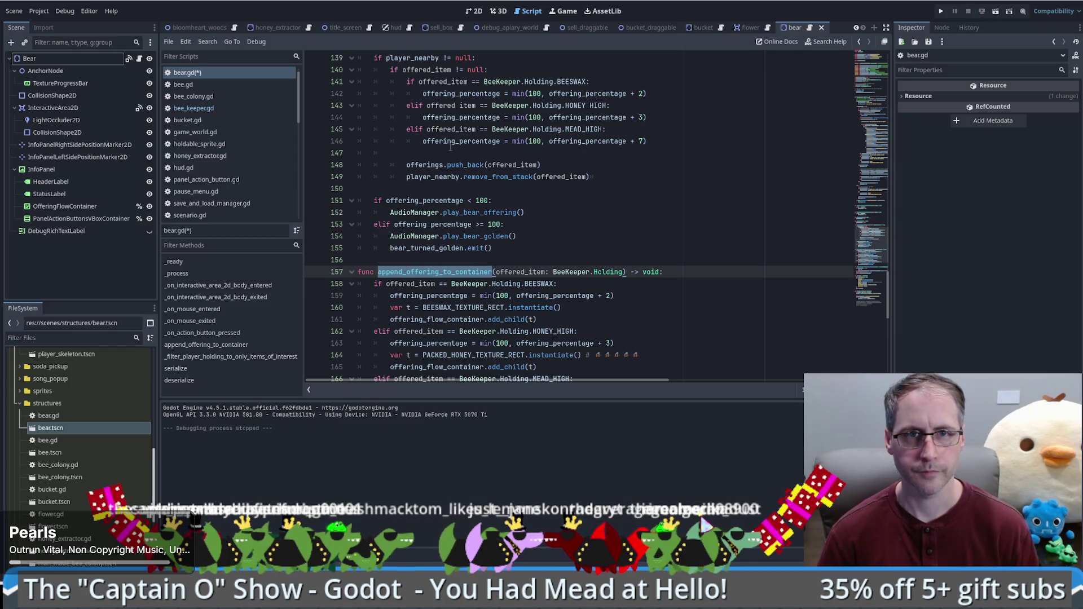
# Call append_offering_to_container(offered_item) inside the handler's offered_item null check
pyautogui.click(528, 74)
pyautogui.press('Return')
pyautogui.hotkey('ctrl', 'v')
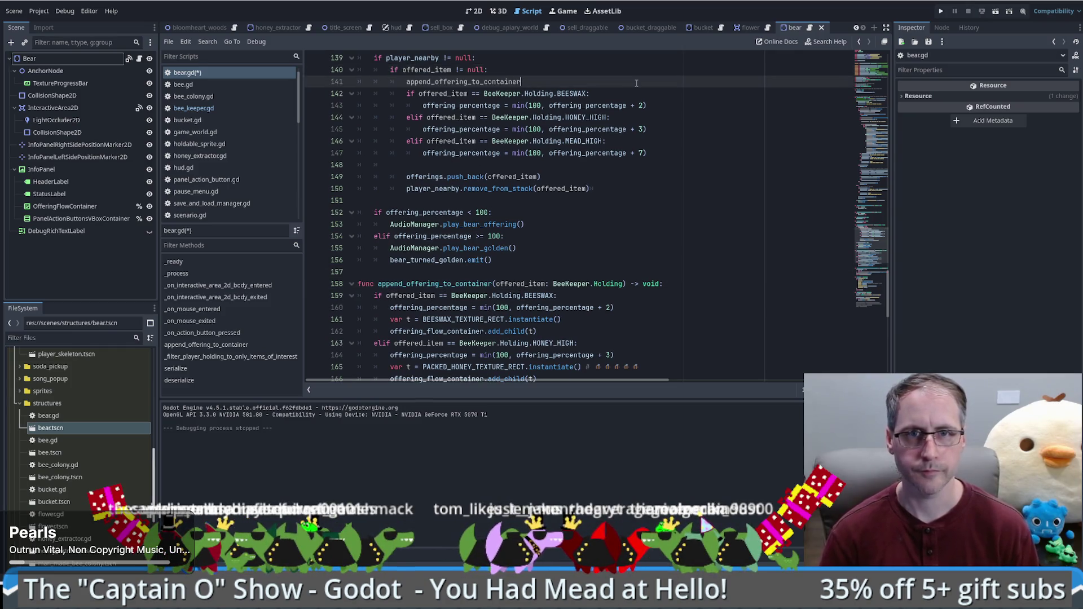
pyautogui.write('(')
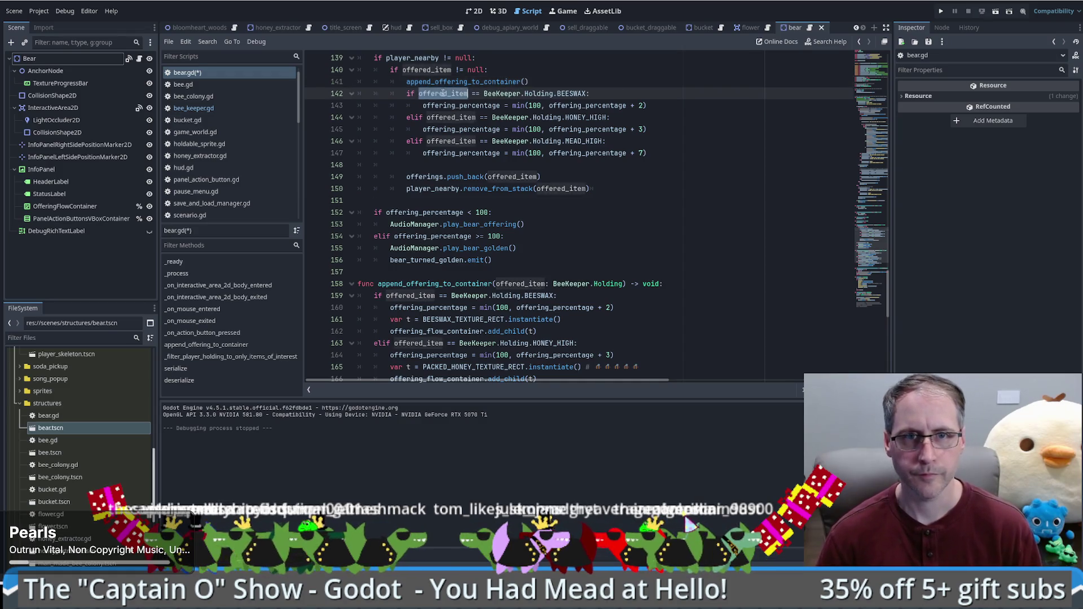
pyautogui.write('offered_item')
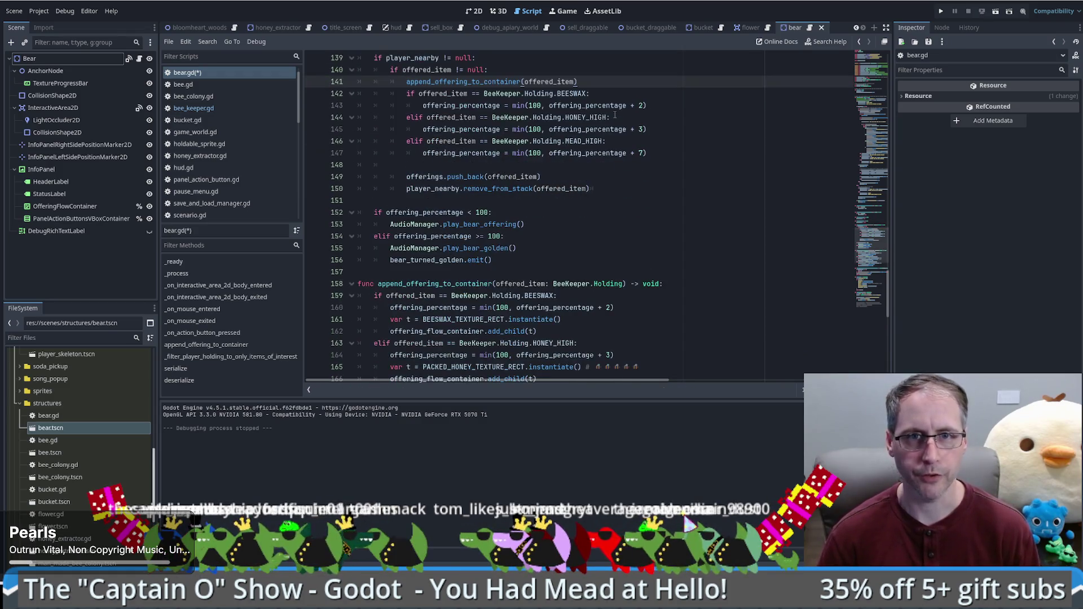
# Remove the BEESWAX, HONEY_HIGH and MEAD_HIGH offering_percentage lines from append_offering_to_container
pyautogui.keyDown('ctrl'); pyautogui.click(477, 81); pyautogui.keyUp('ctrl')
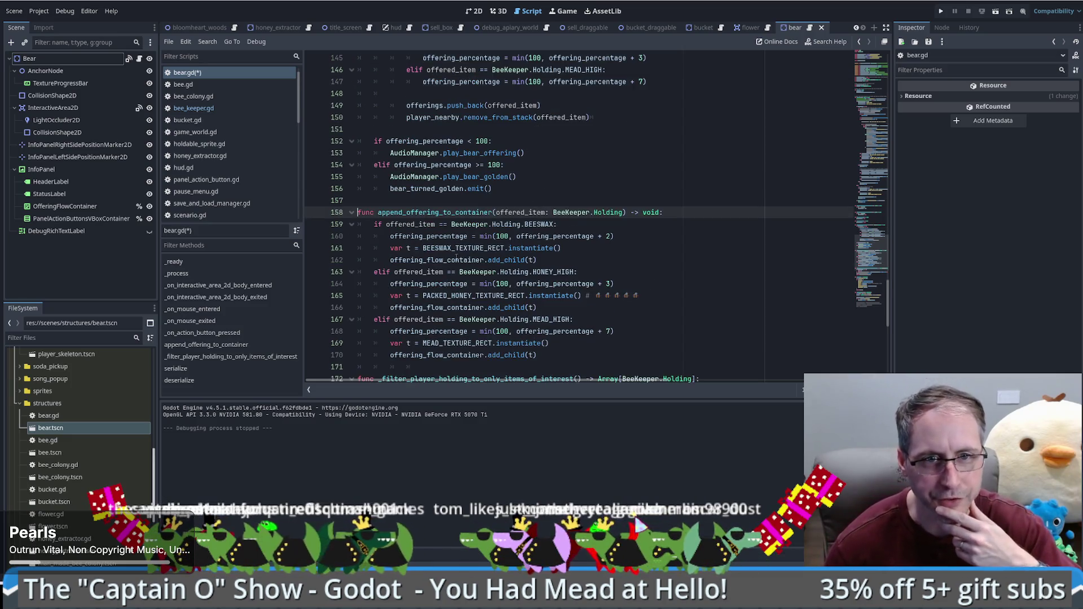
pyautogui.click(623, 228)
pyautogui.moveTo(623, 229); pyautogui.dragTo(617, 239)
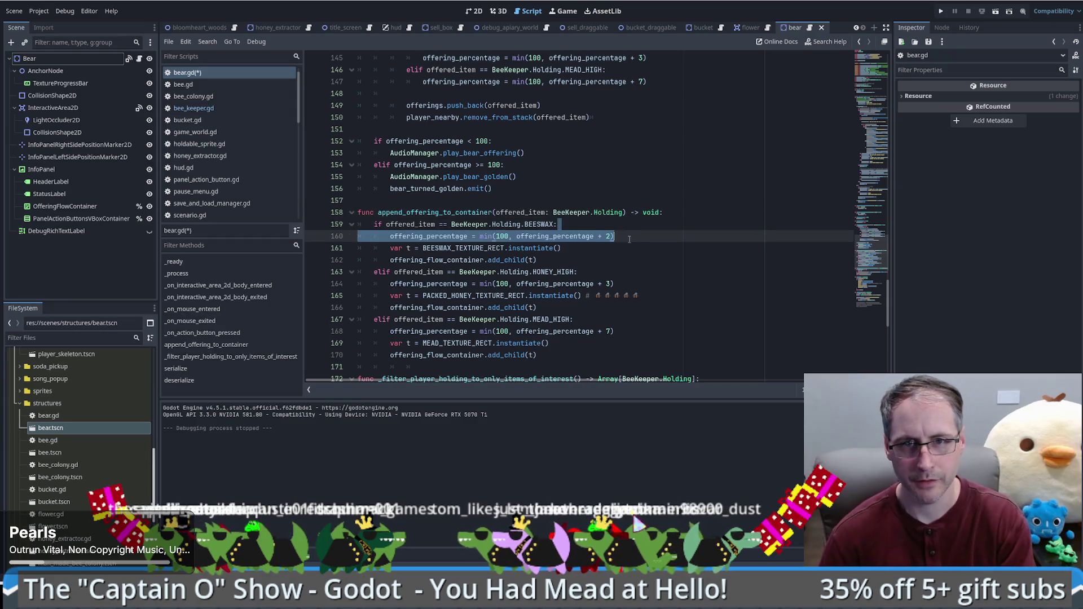
pyautogui.press('BackSpace')
pyautogui.click(581, 261)
pyautogui.keyDown('shift'); pyautogui.click(637, 276); pyautogui.keyUp('shift')
pyautogui.press('BackSpace')
pyautogui.click(573, 295)
pyautogui.keyDown('shift'); pyautogui.click(615, 308); pyautogui.keyUp('shift')
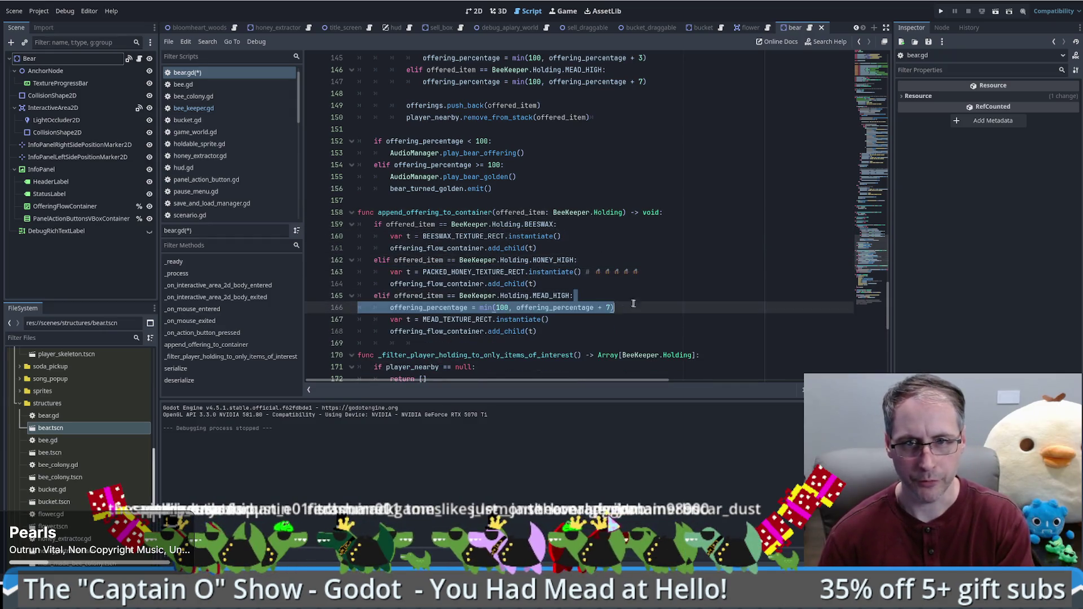
pyautogui.press('BackSpace')
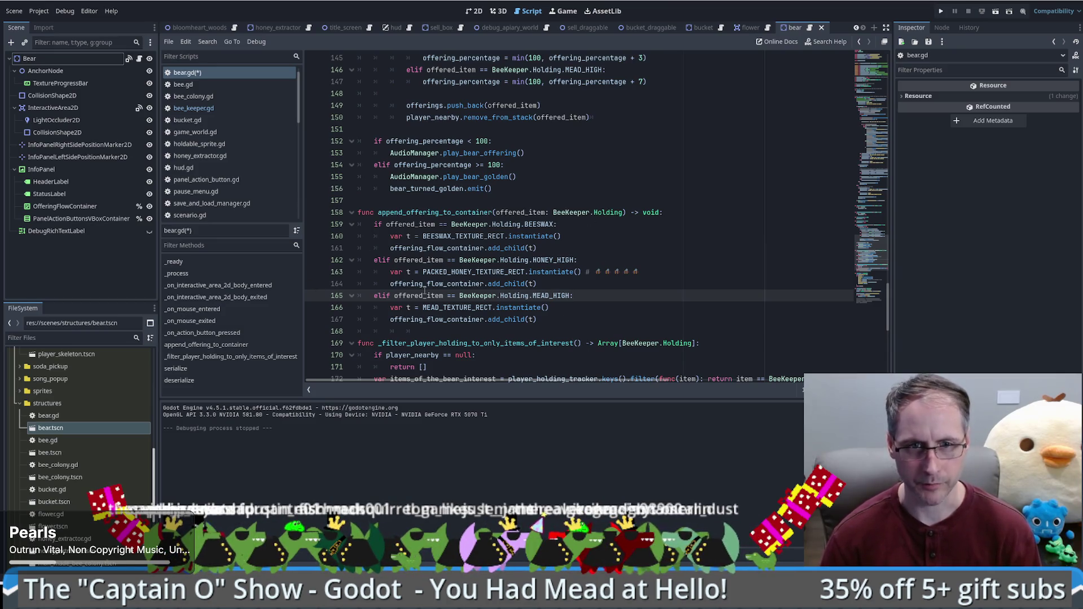
pyautogui.press('Down')
pyautogui.press('Down')
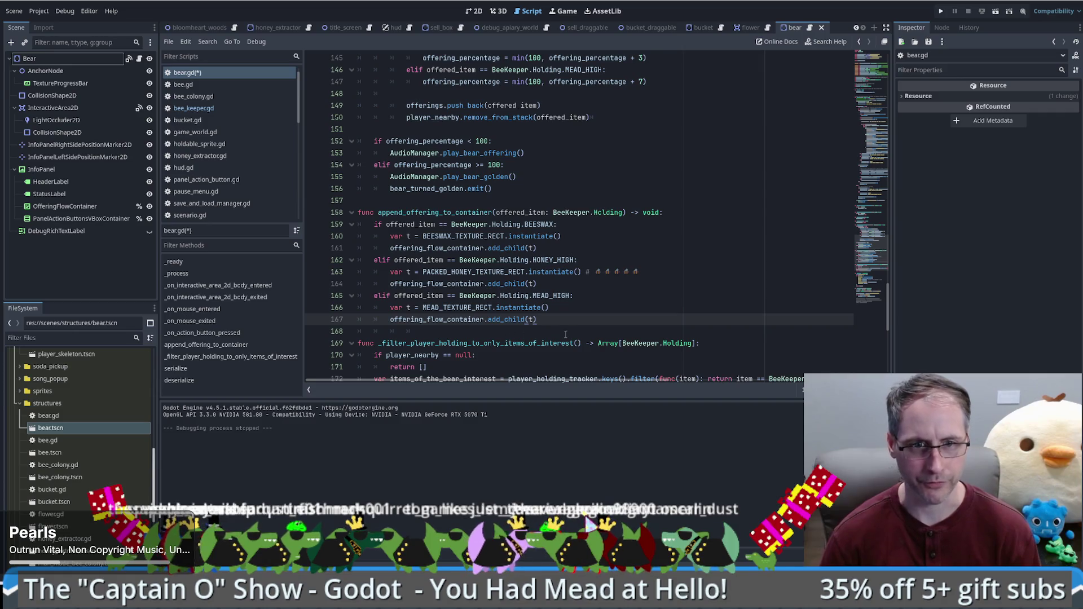
pyautogui.press('Down')
pyautogui.hotkey('shift', 'Home')
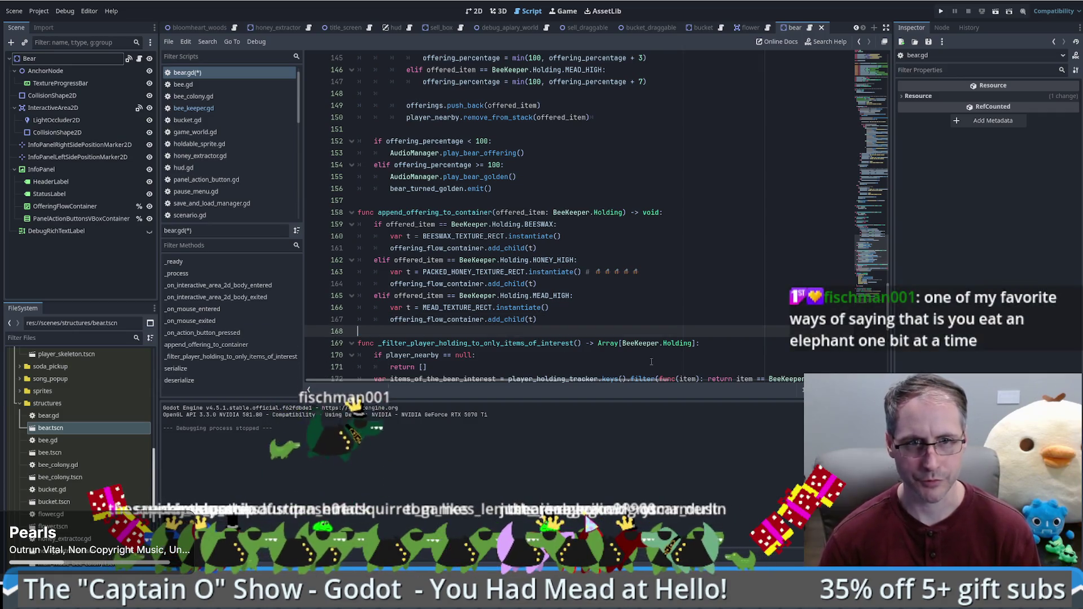
pyautogui.scroll(5, 632, 333)
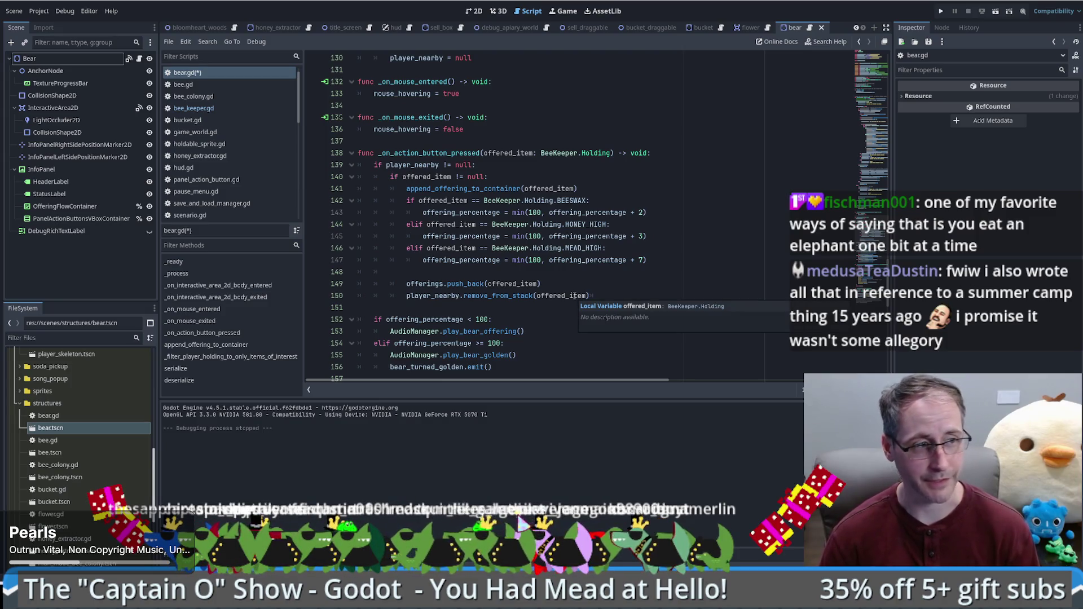
pyautogui.click(613, 275)
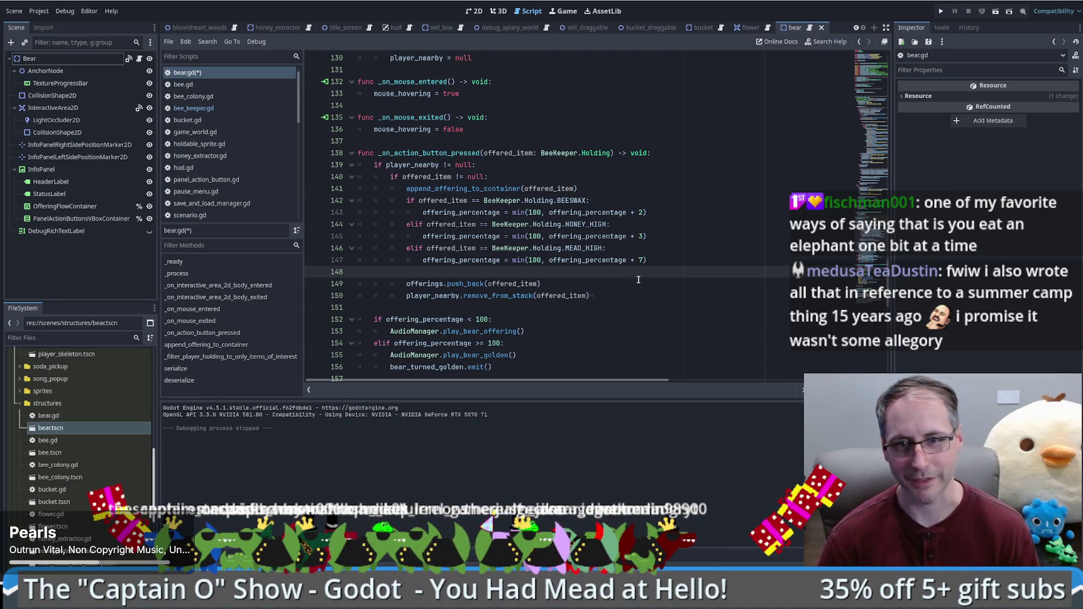
pyautogui.click(664, 260)
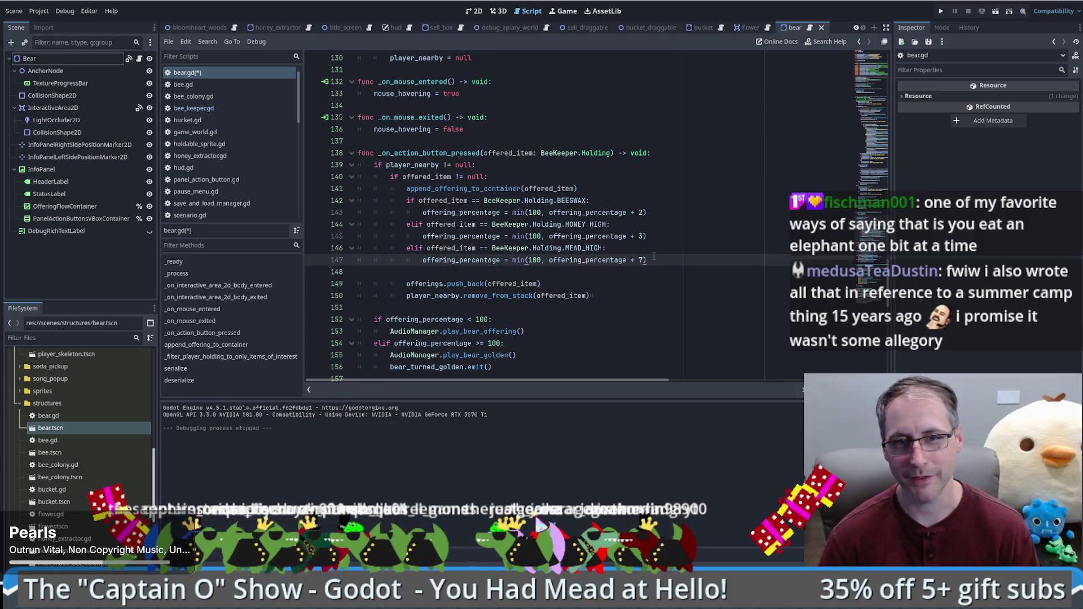
pyautogui.click(609, 200)
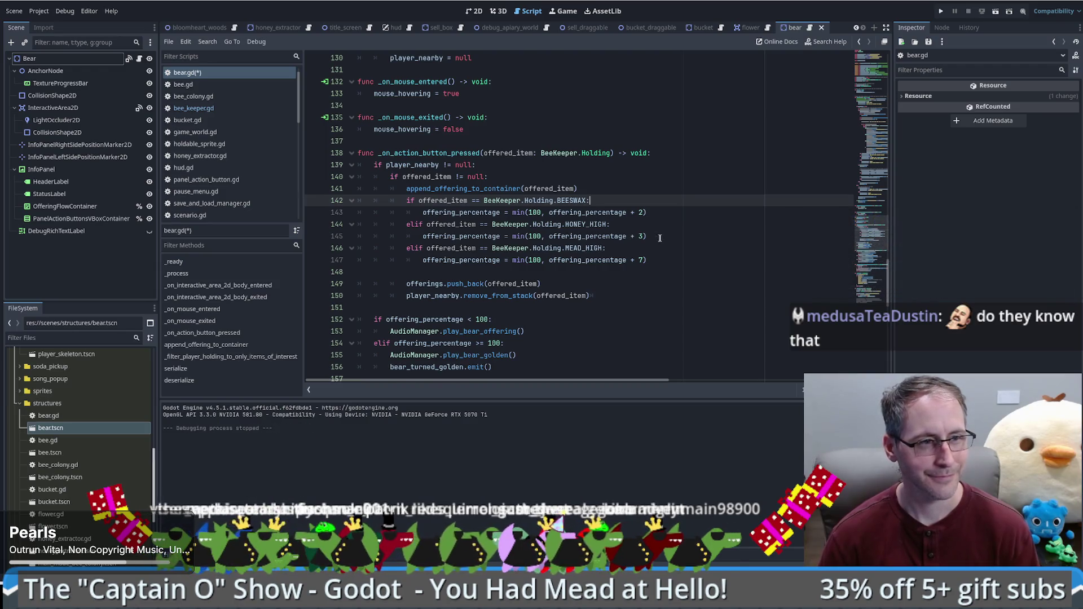
pyautogui.scroll(1, 661, 238)
pyautogui.scroll(-1, 662, 237)
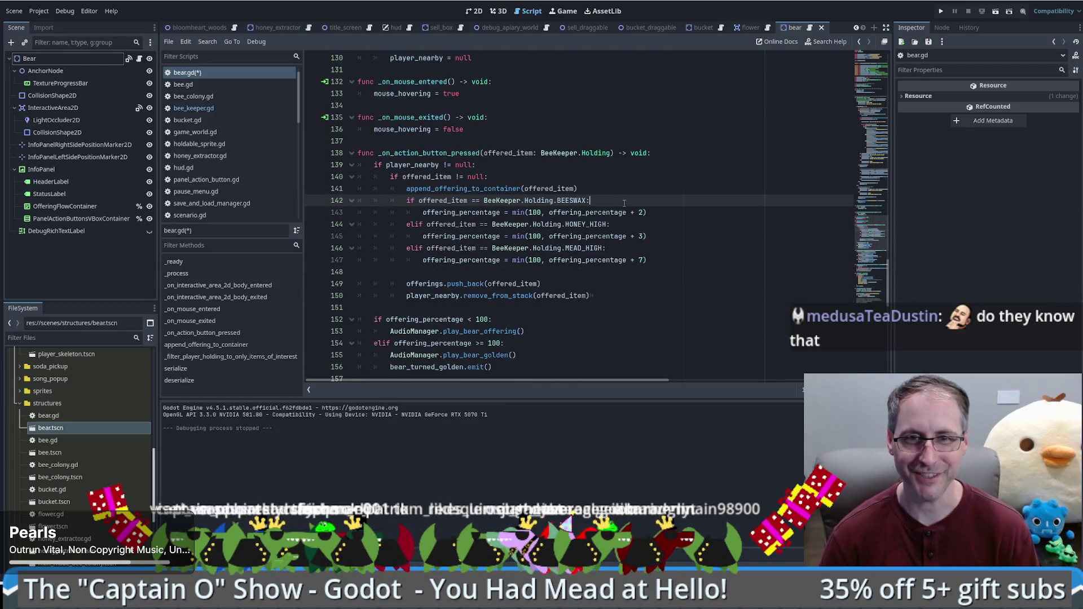
pyautogui.click(612, 185)
pyautogui.press('Up')
pyautogui.press('Up')
pyautogui.press('Up')
pyautogui.hotkey('ctrl', 'd')
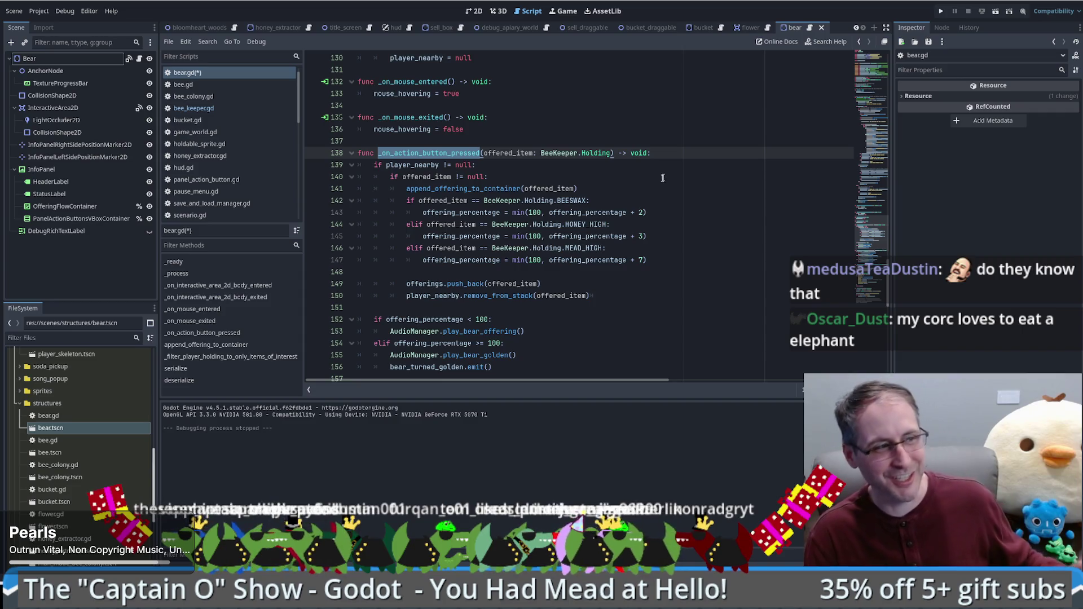
pyautogui.click(635, 188)
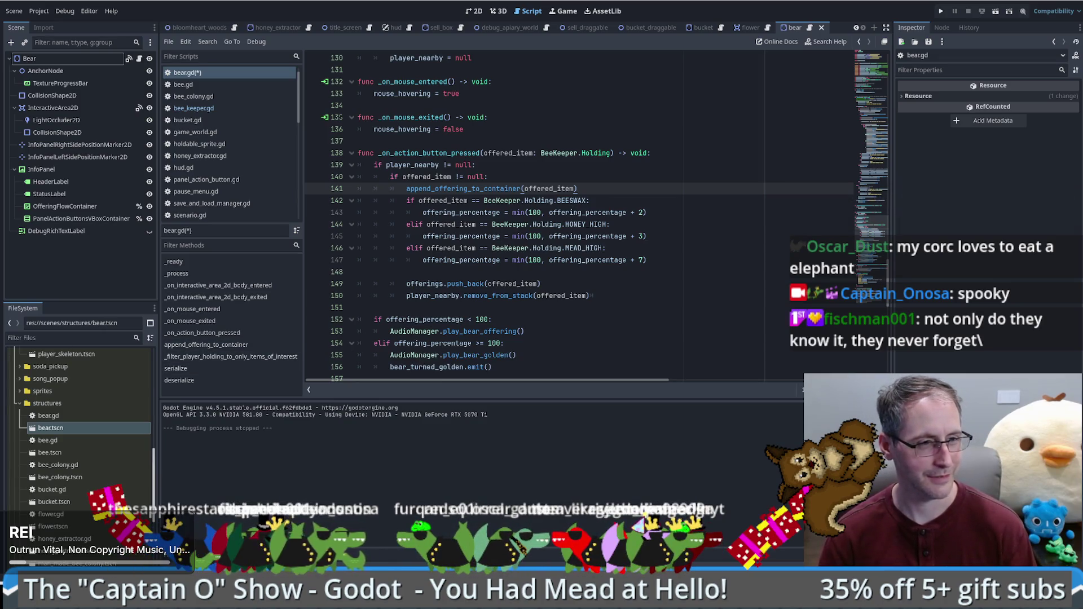
pyautogui.click(652, 291)
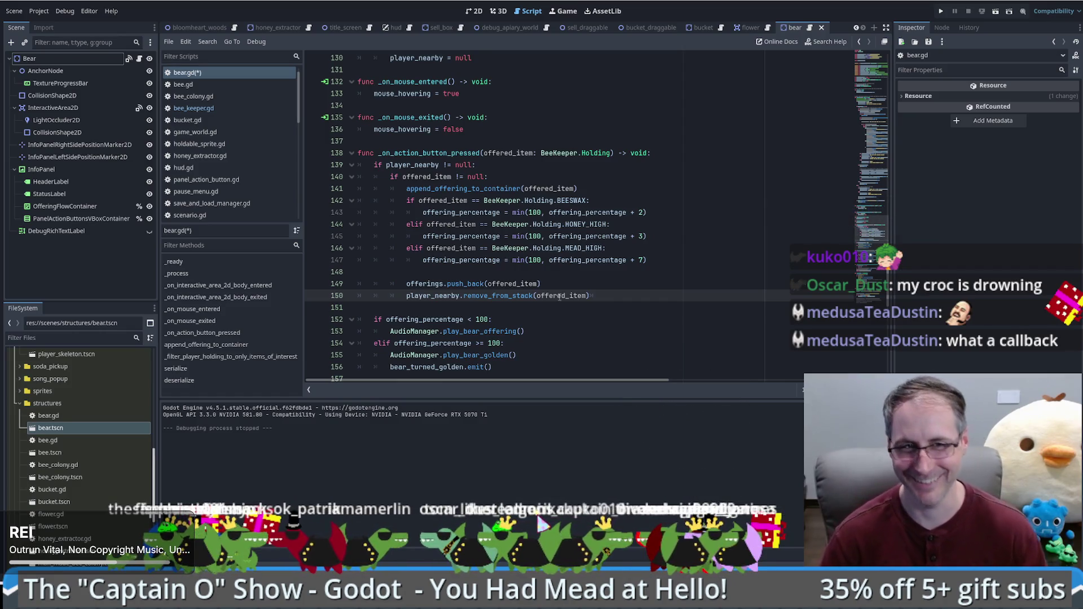
pyautogui.scroll(1, 716, 305)
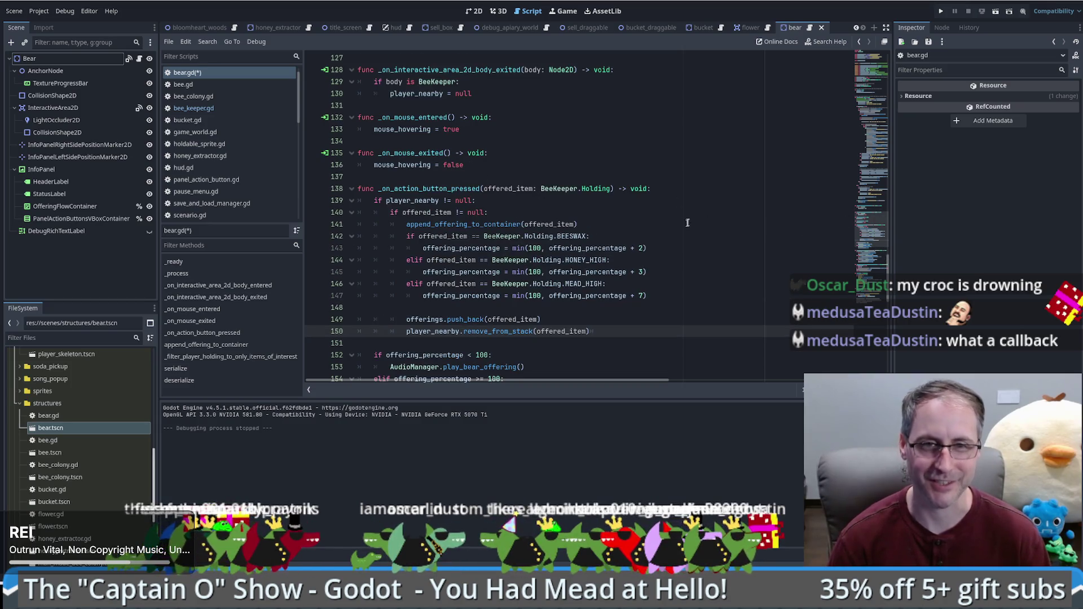
pyautogui.click(755, 200)
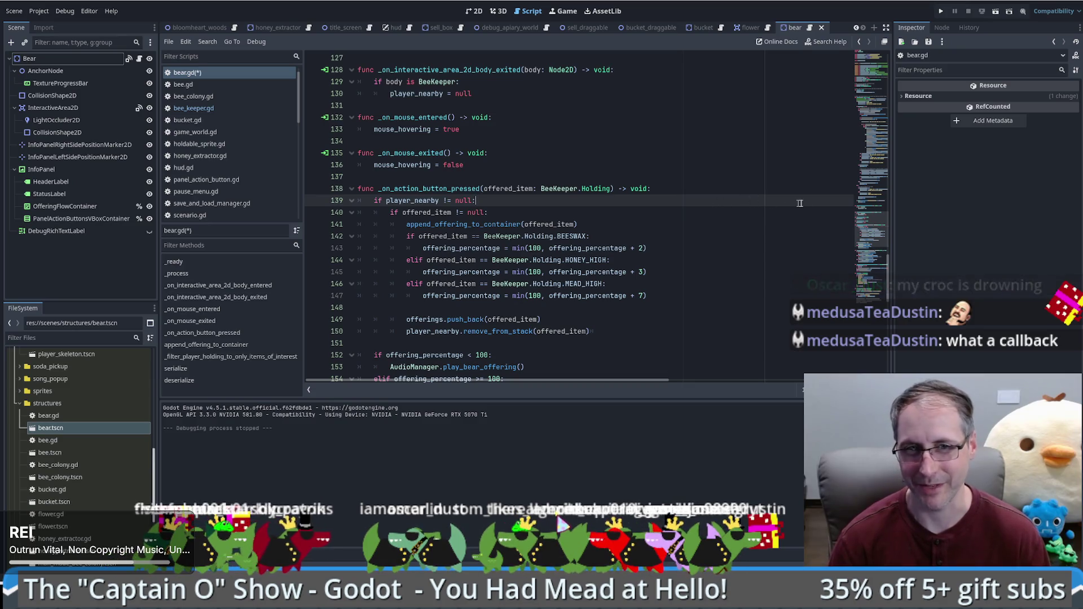
pyautogui.scroll(-1, 742, 269)
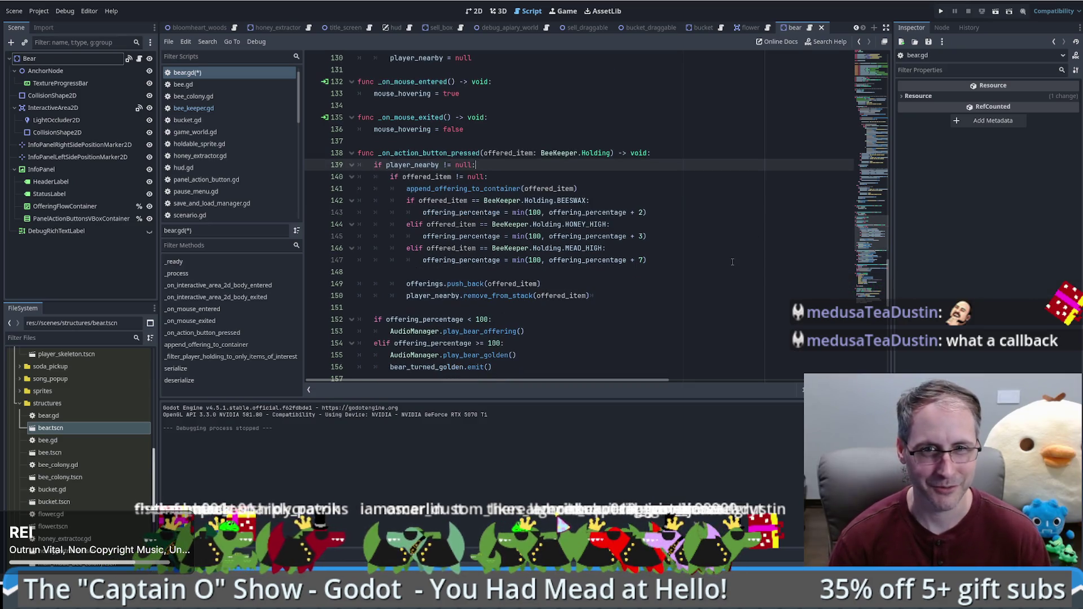
pyautogui.keyDown('ctrl'); pyautogui.click(516, 189); pyautogui.keyUp('ctrl')
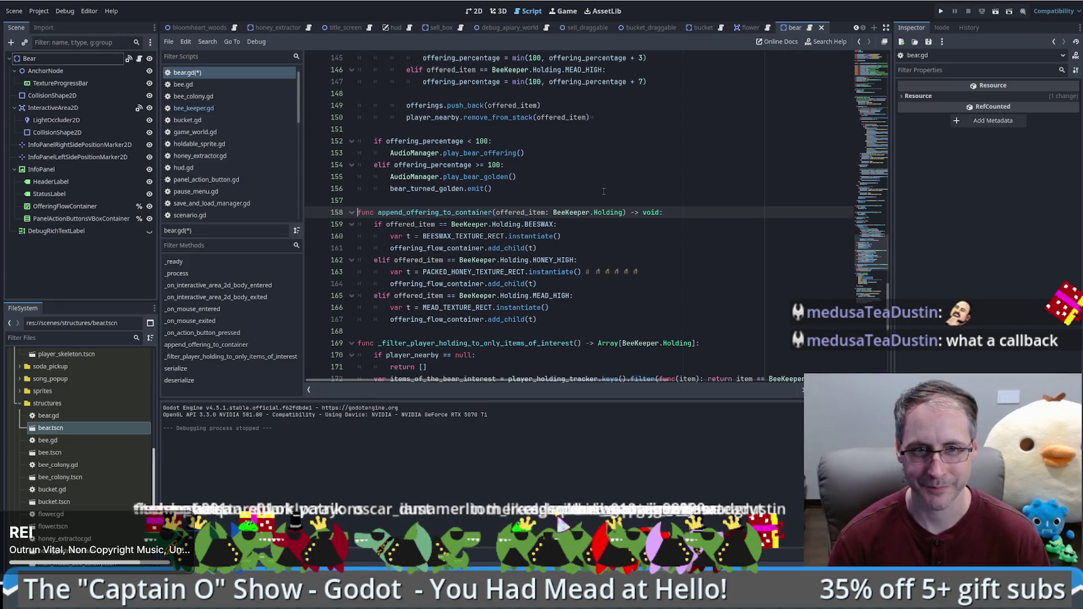
pyautogui.hotkey('alt', 'Left')
pyautogui.moveTo(587, 202); pyautogui.dragTo(594, 208)
pyautogui.hotkey('ctrl', 'c')
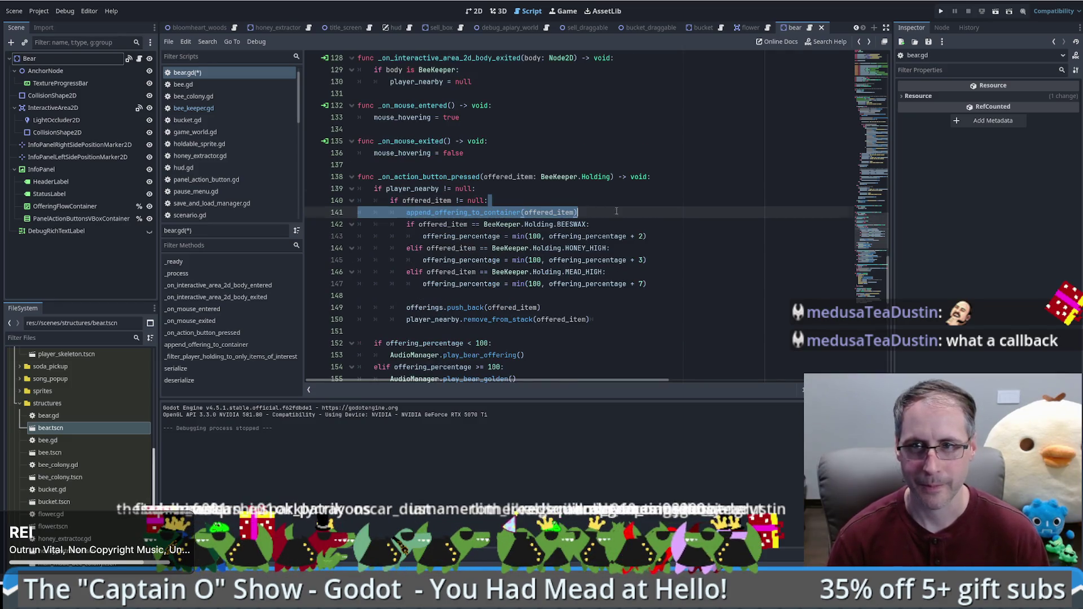
# Paste the append_offering_to_container call into deserialize's loop and cut the 'h as BeeKeeper.Holding' cast
pyautogui.scroll(-15, 617, 210)
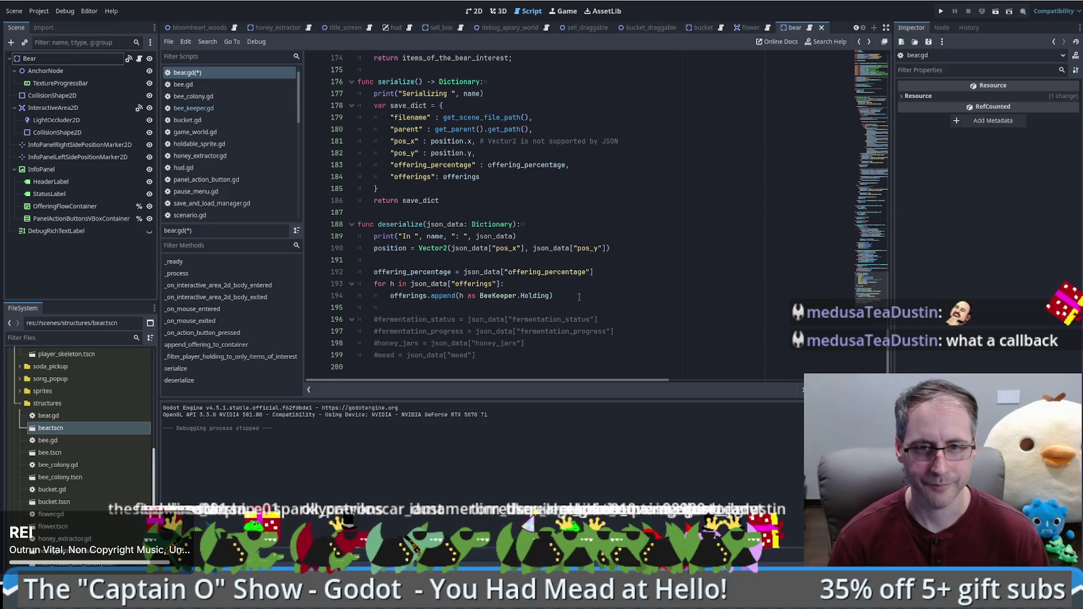
pyautogui.click(575, 293)
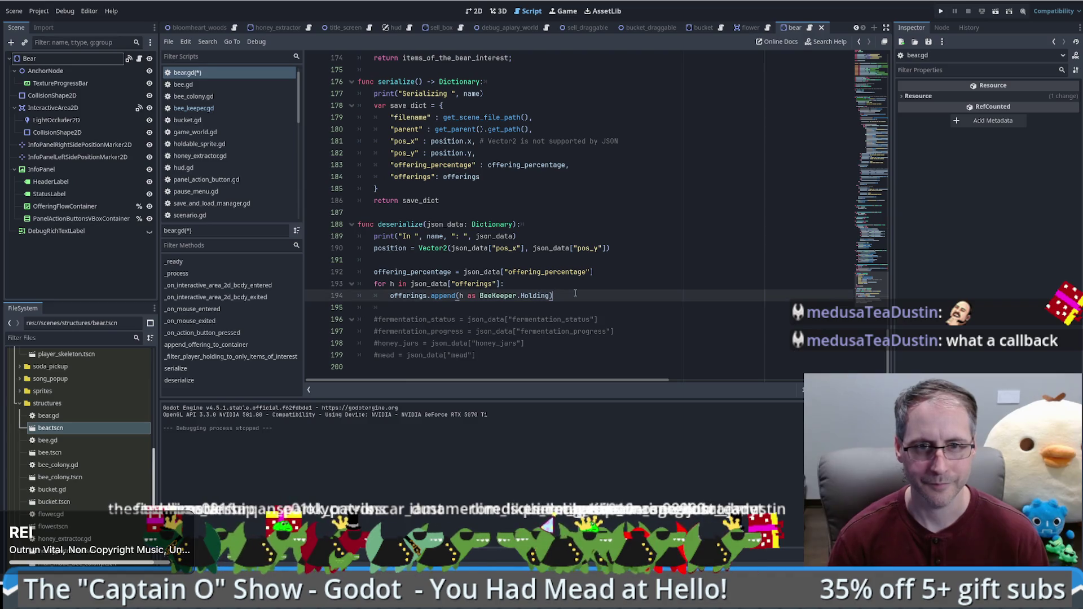
pyautogui.hotkey('ctrl', 'v')
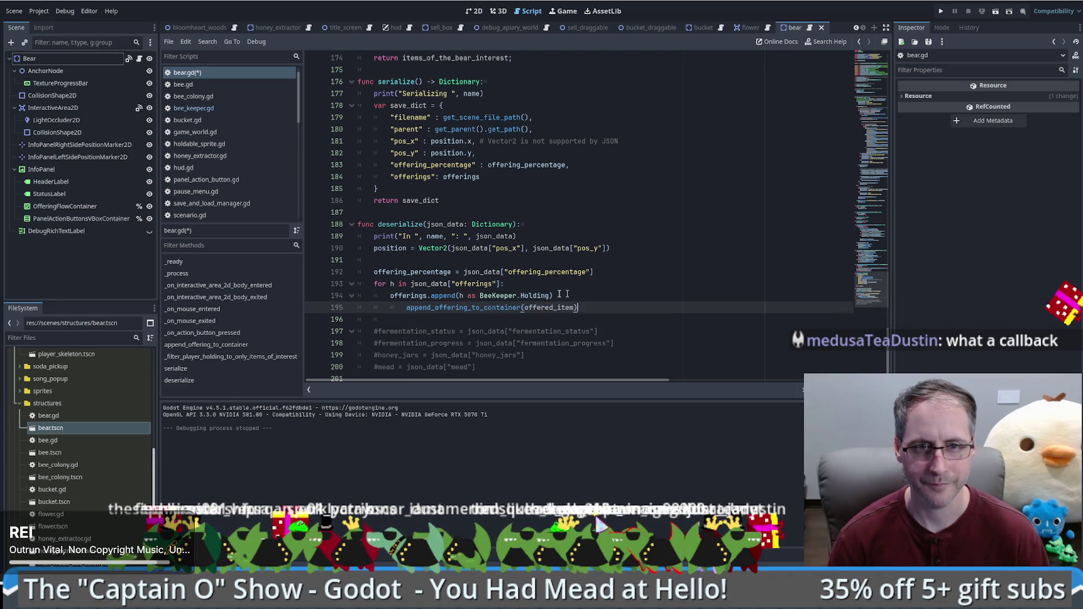
pyautogui.press('BackSpace')
pyautogui.doubleClick(407, 296)
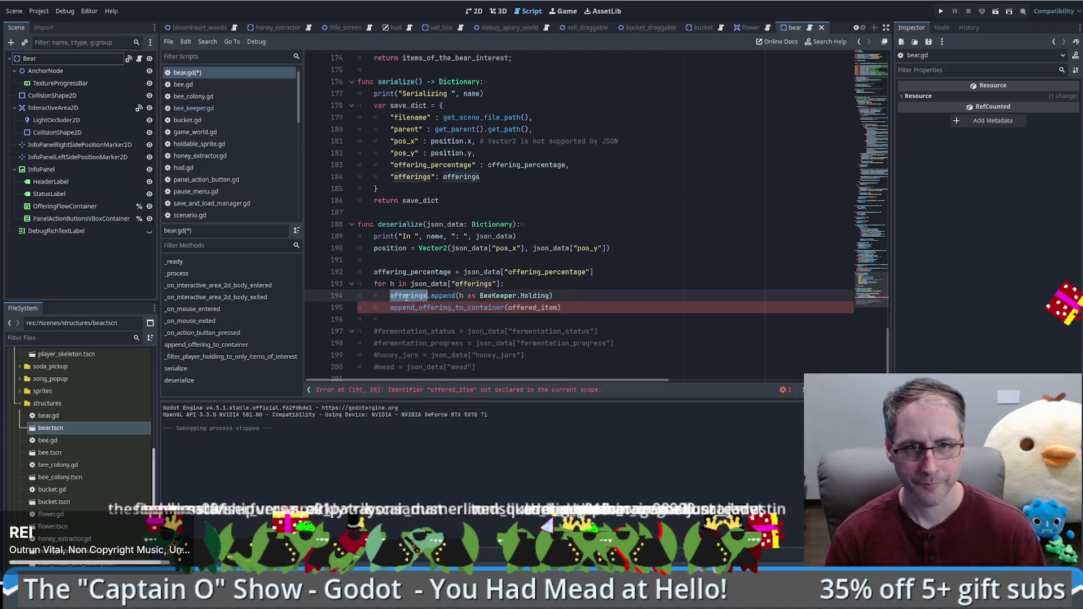
pyautogui.doubleClick(512, 307)
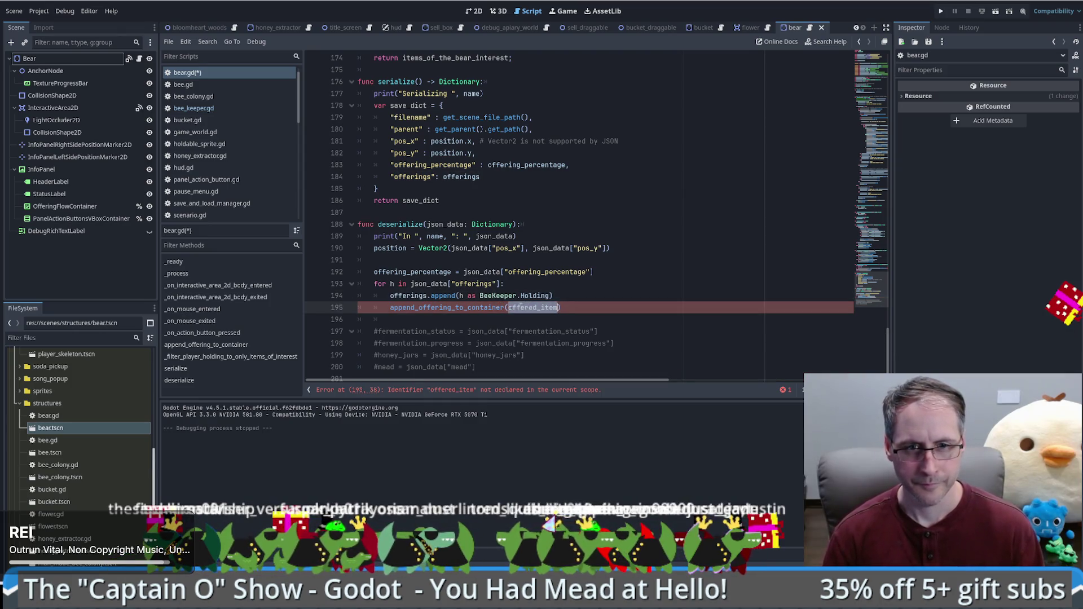
pyautogui.doubleClick(464, 295)
pyautogui.moveTo(460, 296); pyautogui.dragTo(551, 297)
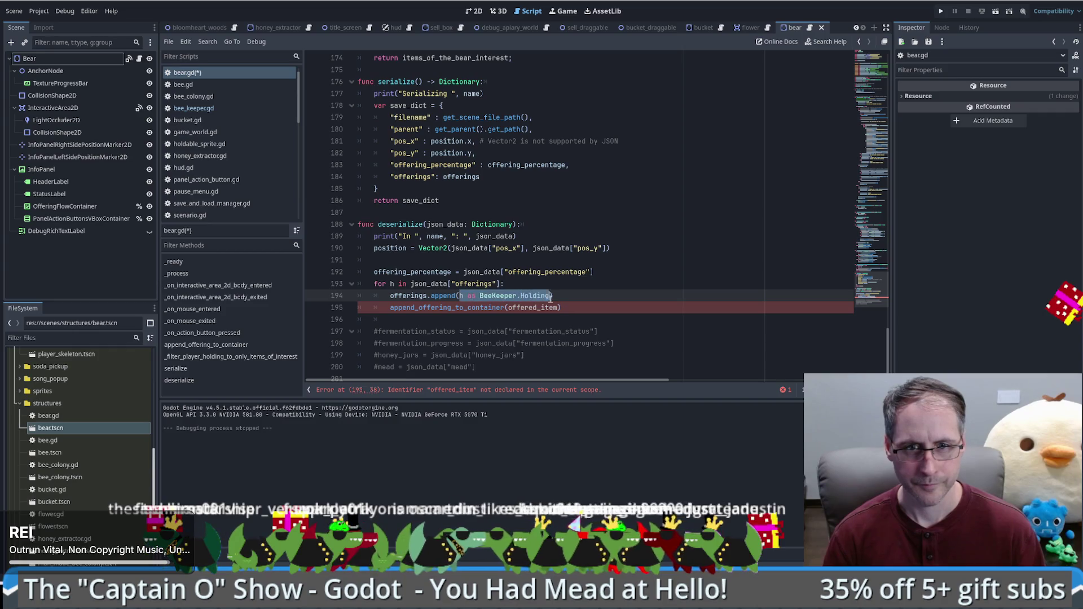
pyautogui.hotkey('ctrl', 'x')
# Store the cast in a loop variable named offered and use it on lines 194–196
pyautogui.click(536, 284)
pyautogui.press('Return')
pyautogui.write('var')
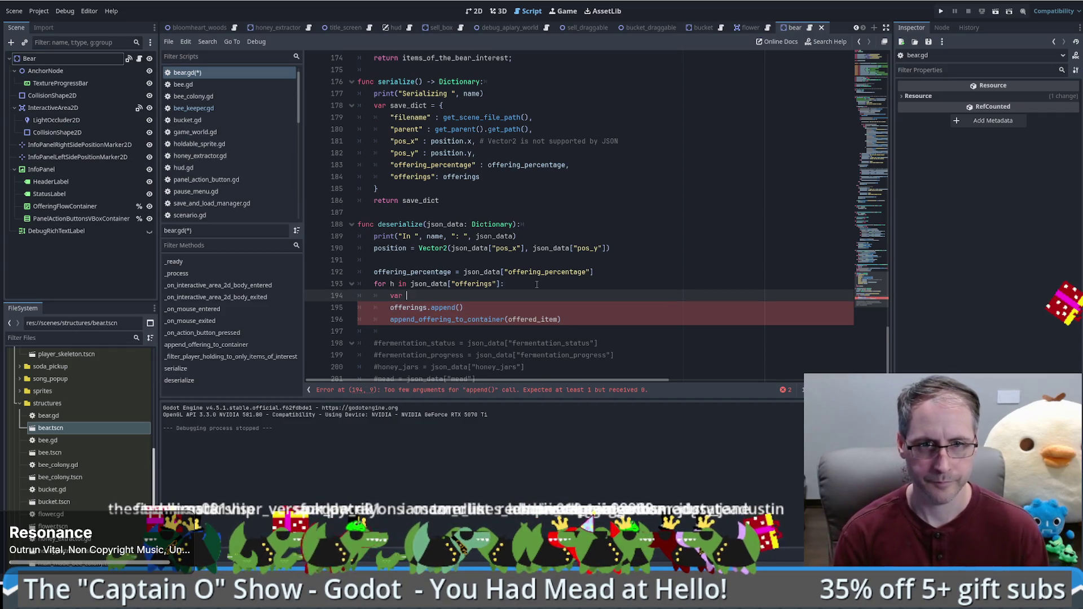
pyautogui.write('h')
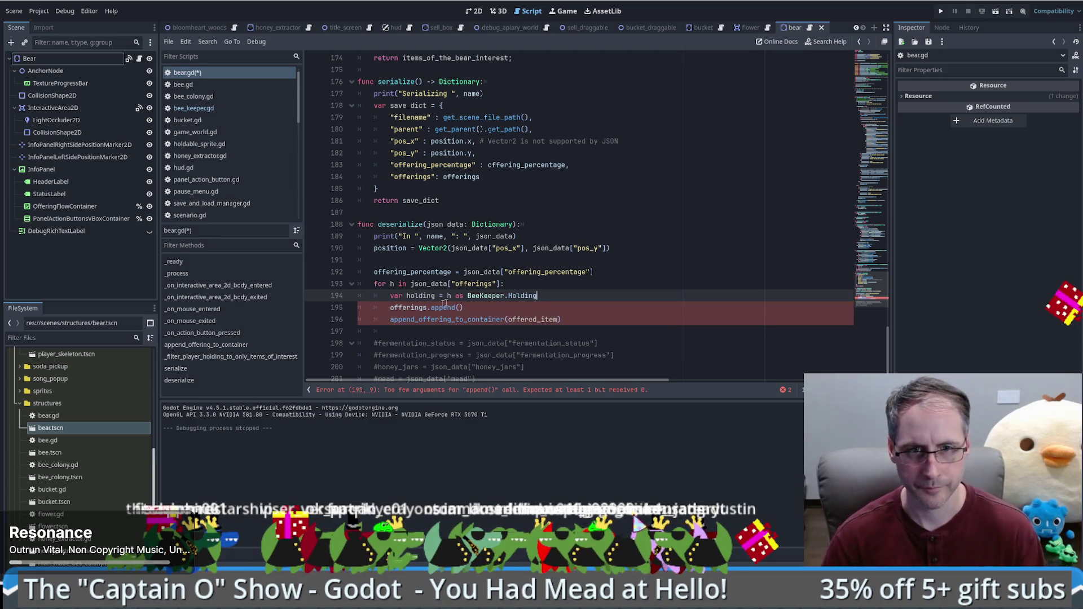
pyautogui.write('holding')
pyautogui.doubleClick(535, 319)
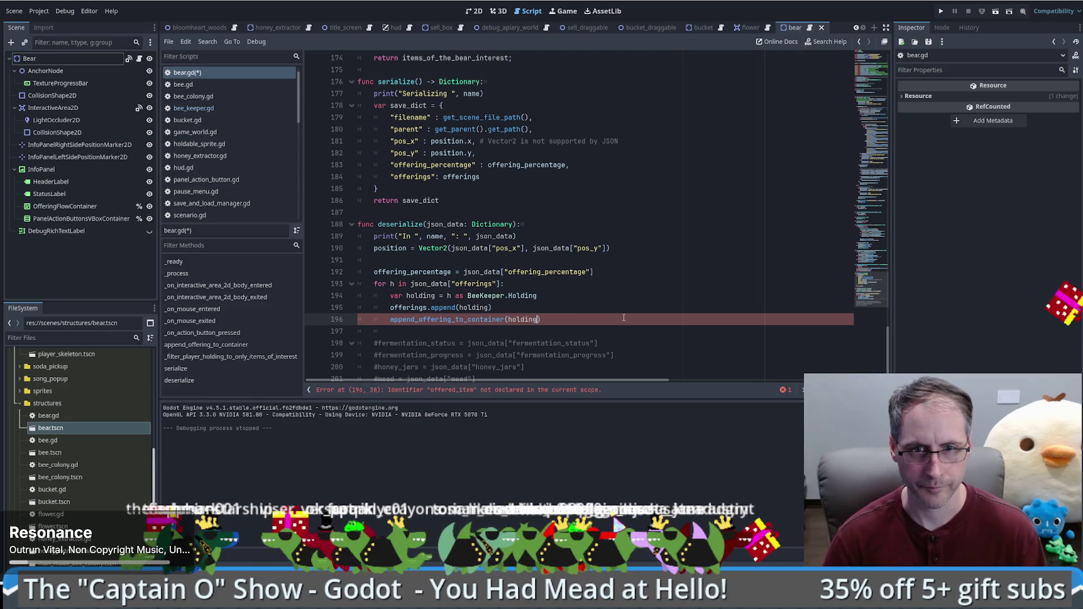
pyautogui.write('holding')
pyautogui.click(426, 297)
pyautogui.moveTo(426, 297); pyautogui.dragTo(542, 311)
pyautogui.doubleClick(418, 296)
pyautogui.write('o')
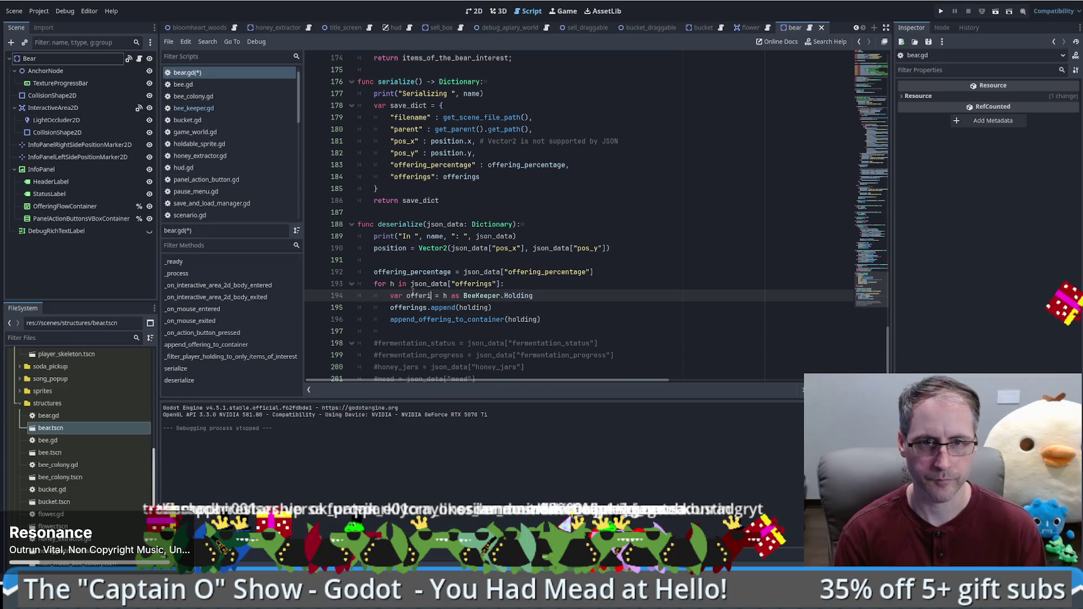
pyautogui.write('dI')
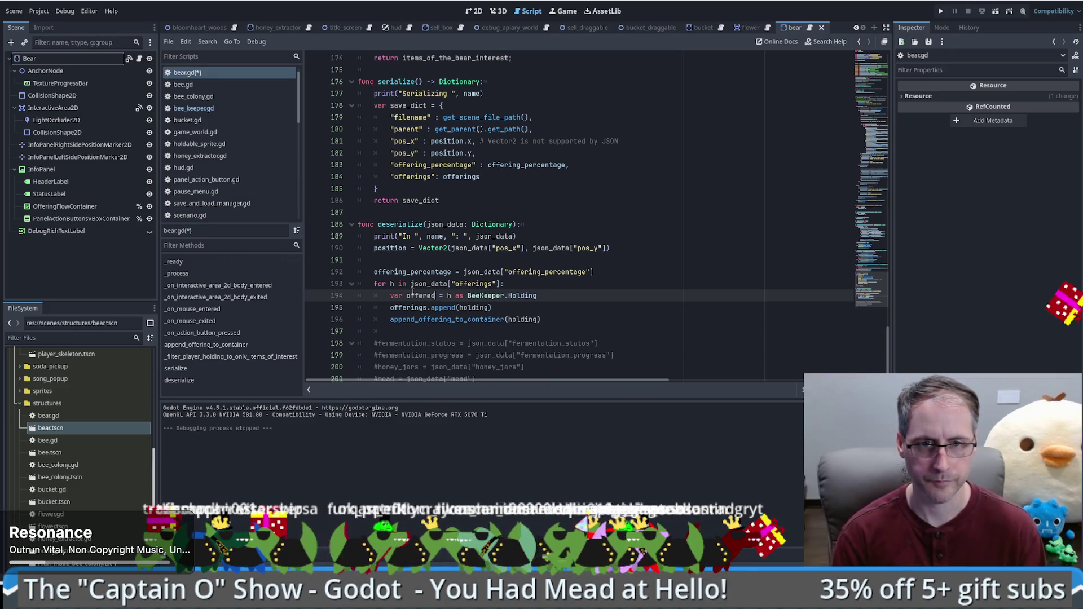
pyautogui.click(410, 296)
pyautogui.doubleClick(476, 308)
pyautogui.hotkey('ctrl', 'v')
pyautogui.doubleClick(523, 320)
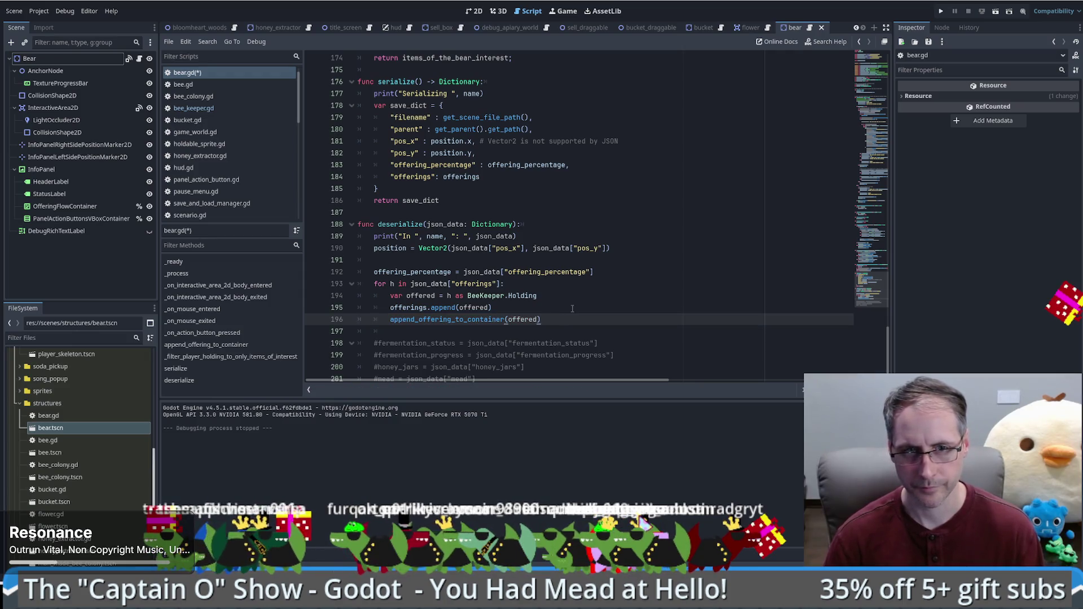
# Save bear.gd and run the game with F5
pyautogui.hotkey('ctrl', 's')
pyautogui.scroll(-1, 572, 309)
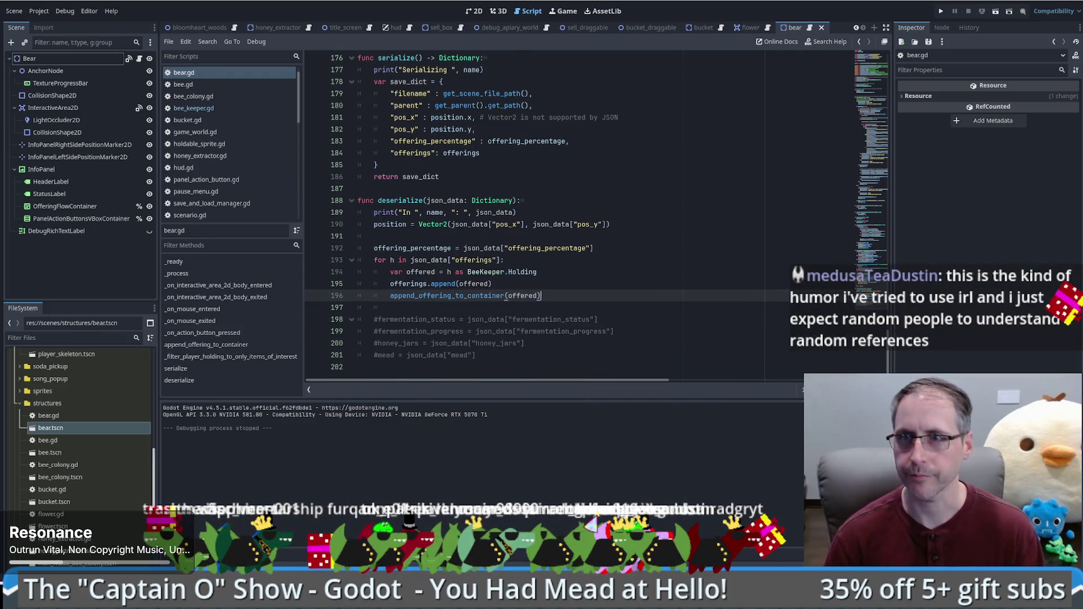
pyautogui.press('F5')
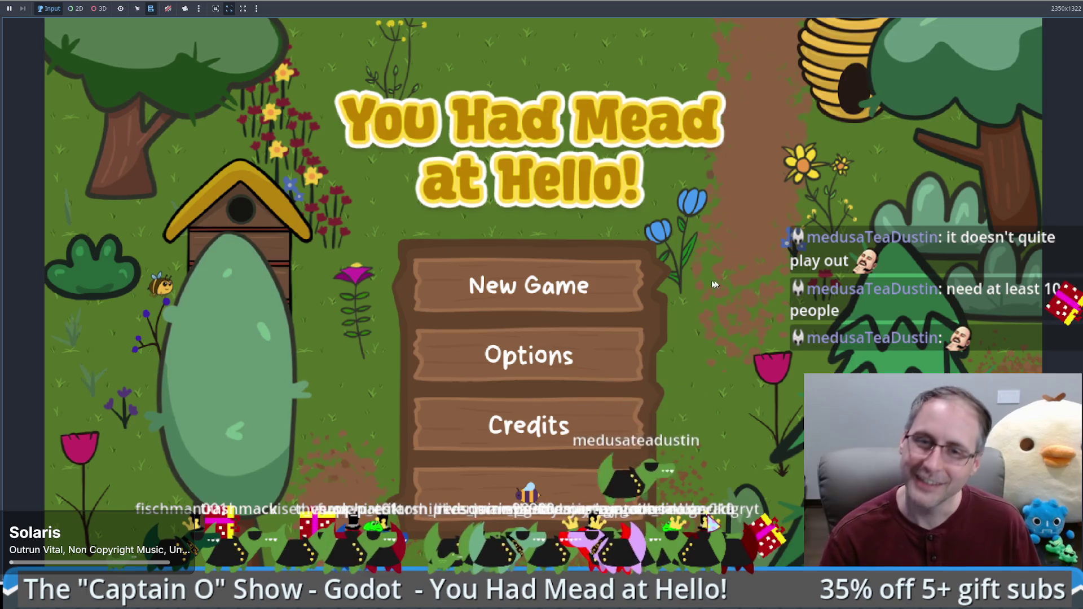
# Choose New Game on the title screen and walk the beekeeper to the right
pyautogui.click(533, 292)
pyautogui.press('Right')
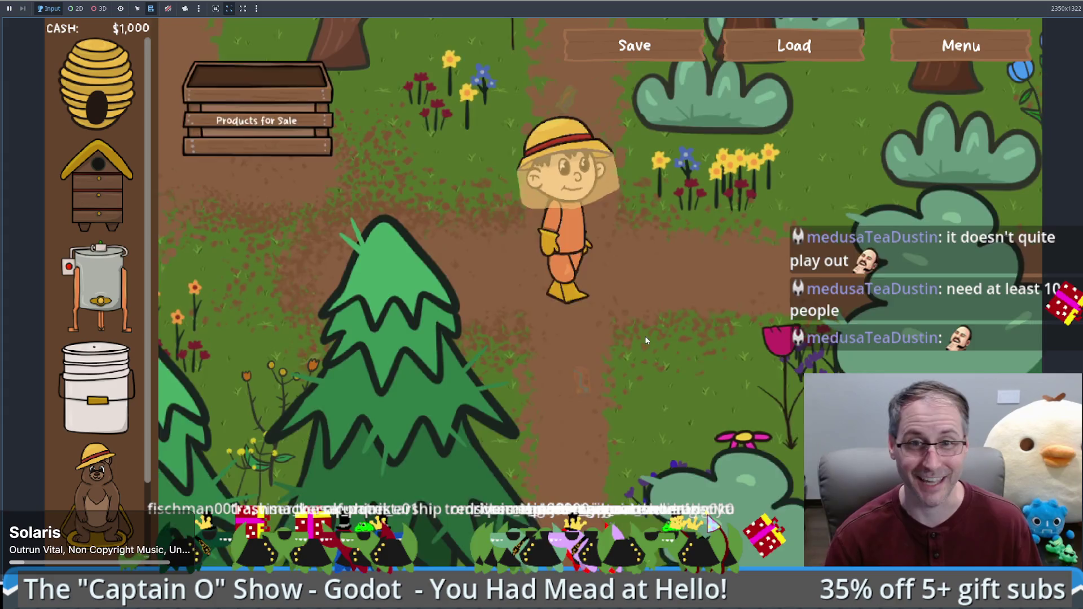
# Load the saved game, then save and reload it
pyautogui.click(768, 61)
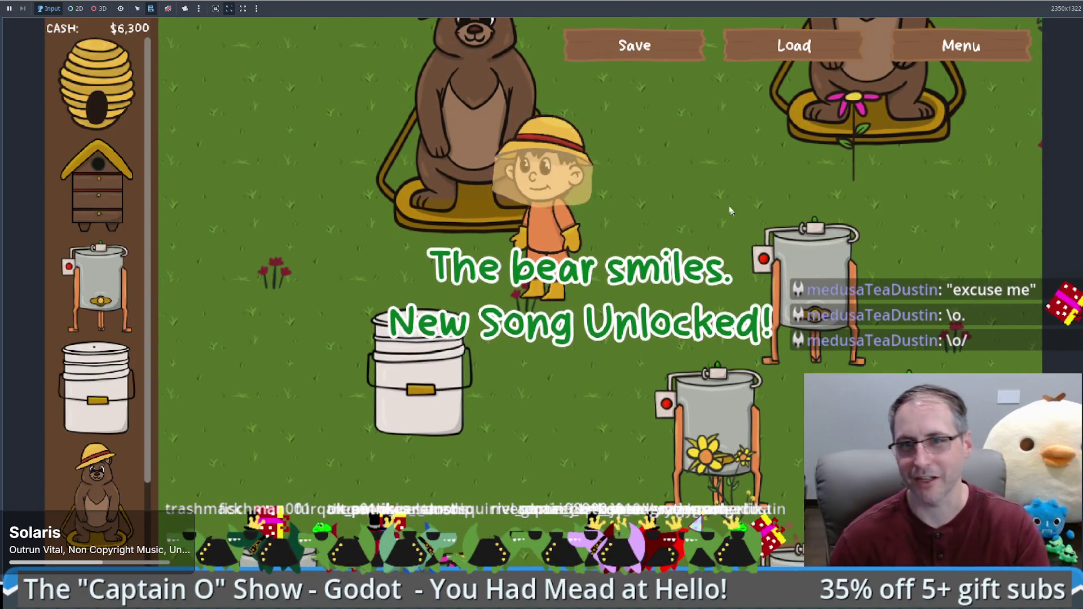
pyautogui.click(654, 46)
pyautogui.click(788, 48)
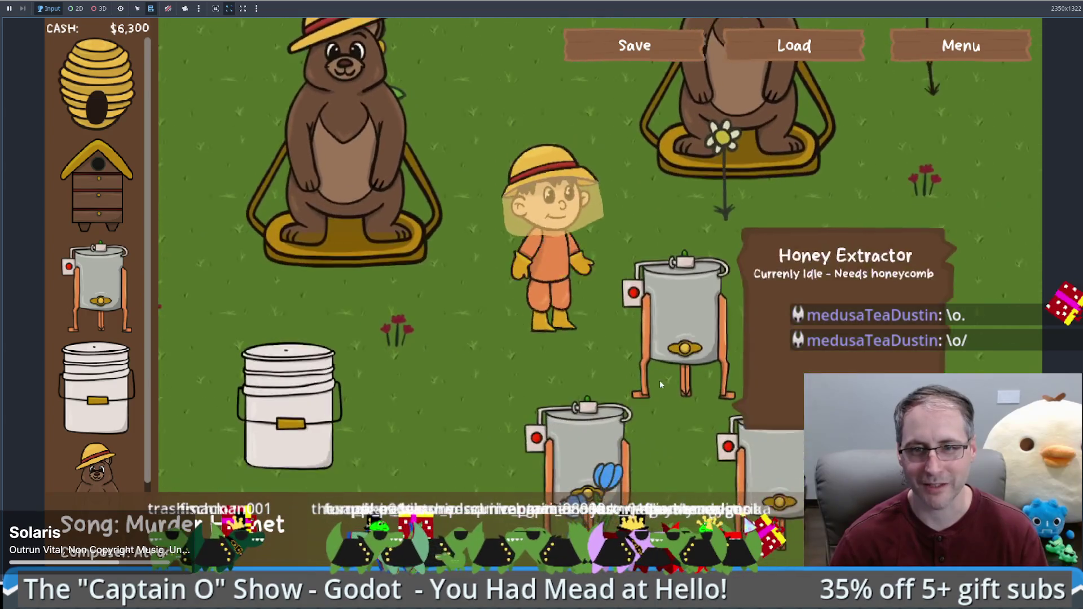
# Collect honey and beeswax from the extractor and offer both to the bear
pyautogui.click(654, 294)
pyautogui.click(745, 326)
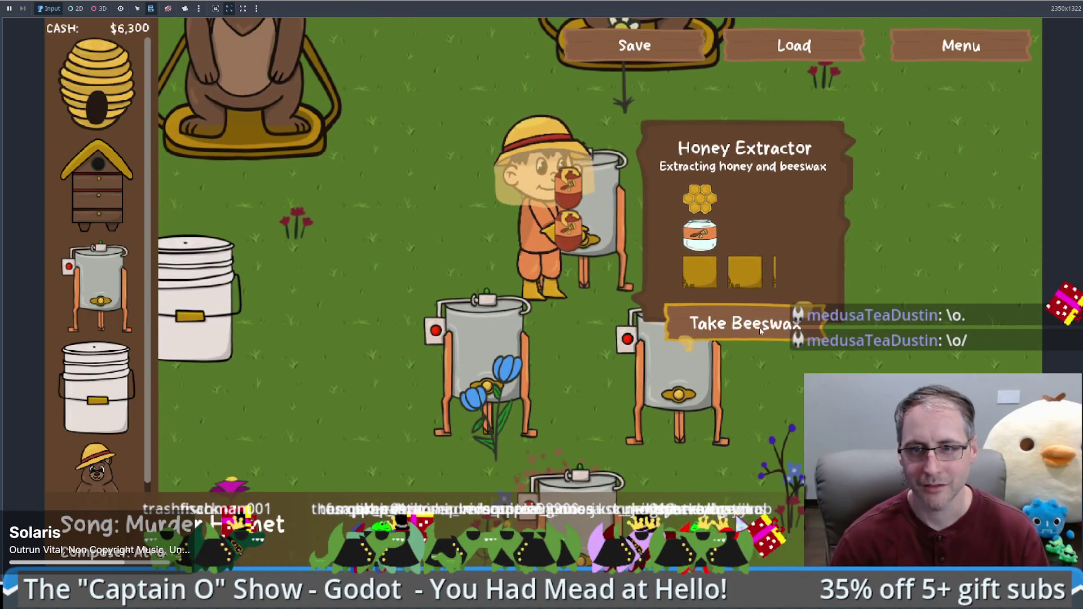
pyautogui.click(745, 323)
pyautogui.click(331, 145)
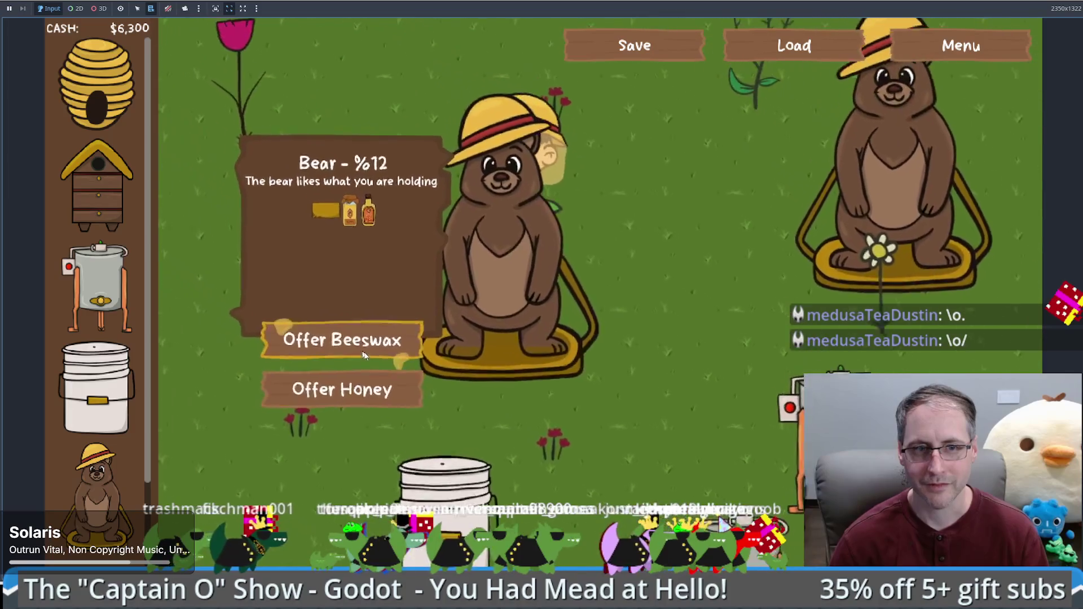
pyautogui.click(331, 336)
pyautogui.click(358, 356)
# Fetch mead from the bucket twice and offer each batch to the bear
pyautogui.click(471, 519)
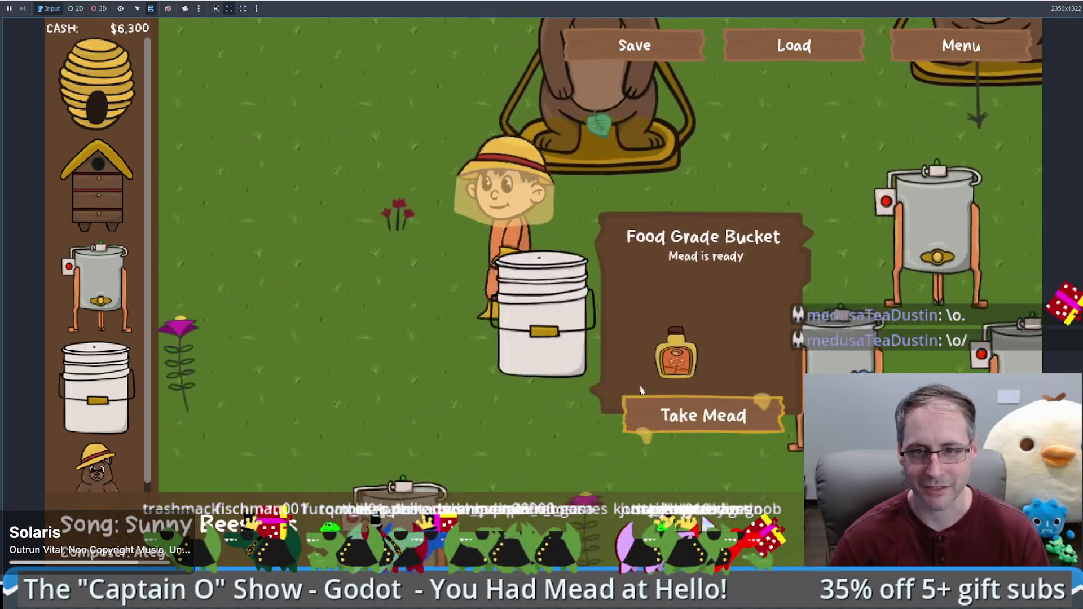
pyautogui.click(649, 412)
pyautogui.click(626, 231)
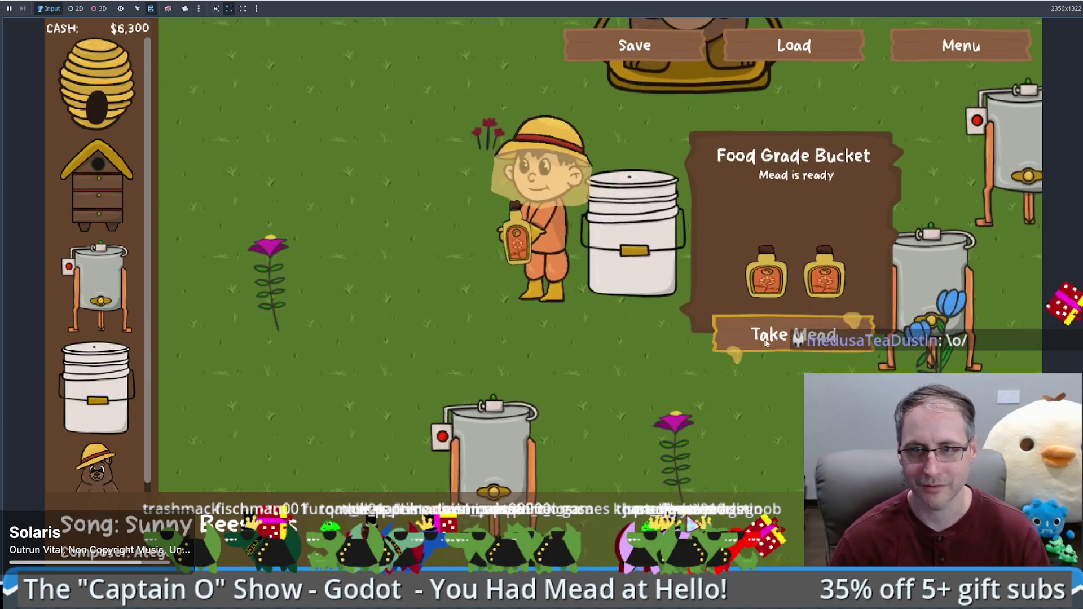
pyautogui.click(773, 334)
pyautogui.click(623, 86)
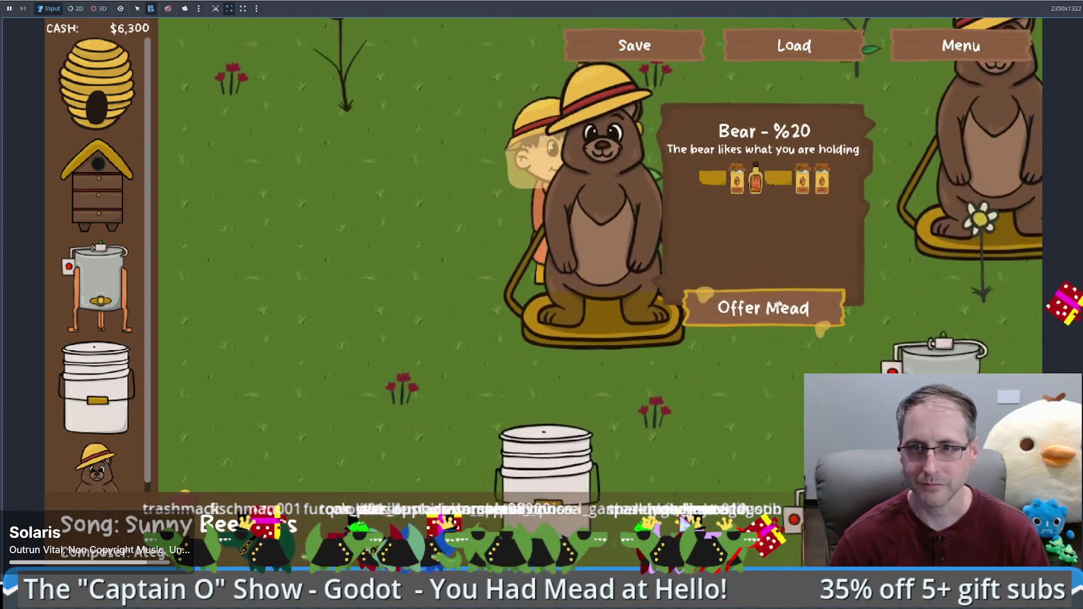
pyautogui.click(758, 306)
pyautogui.click(519, 474)
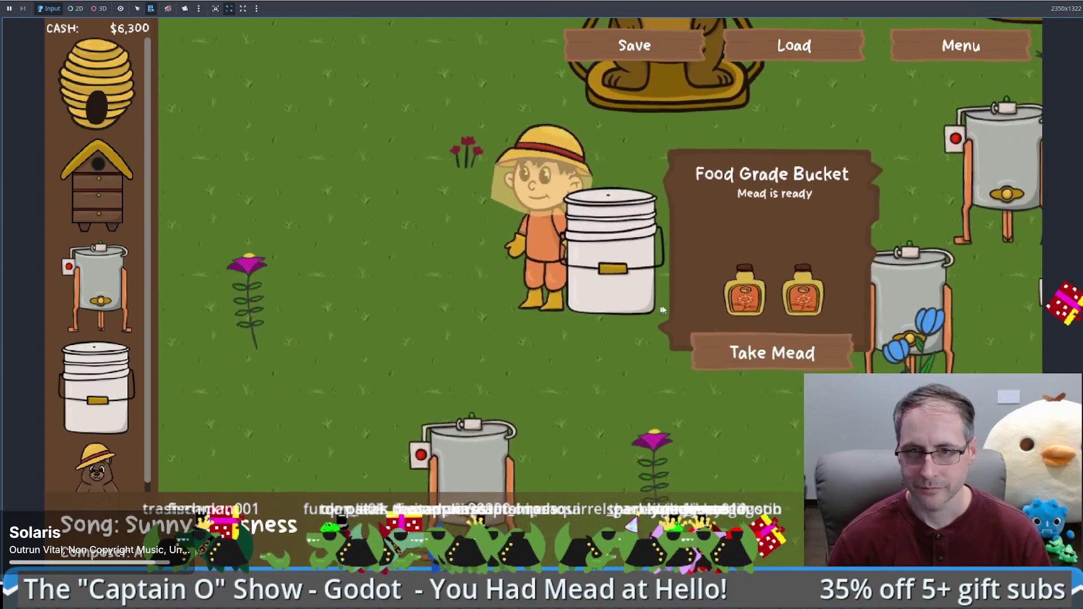
pyautogui.click(773, 353)
pyautogui.click(649, 90)
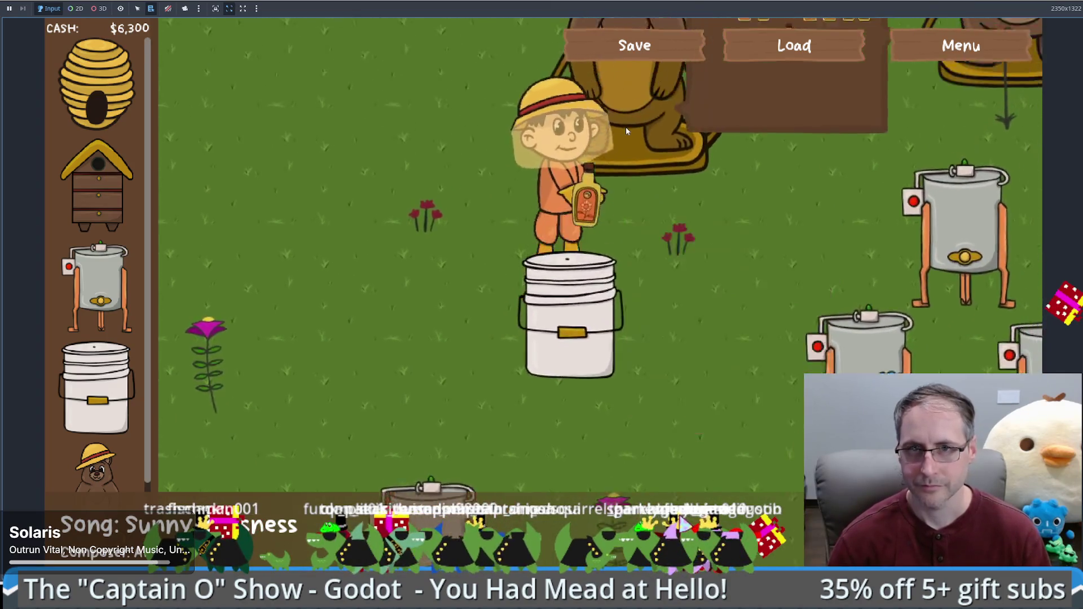
pyautogui.click(733, 213)
pyautogui.click(745, 302)
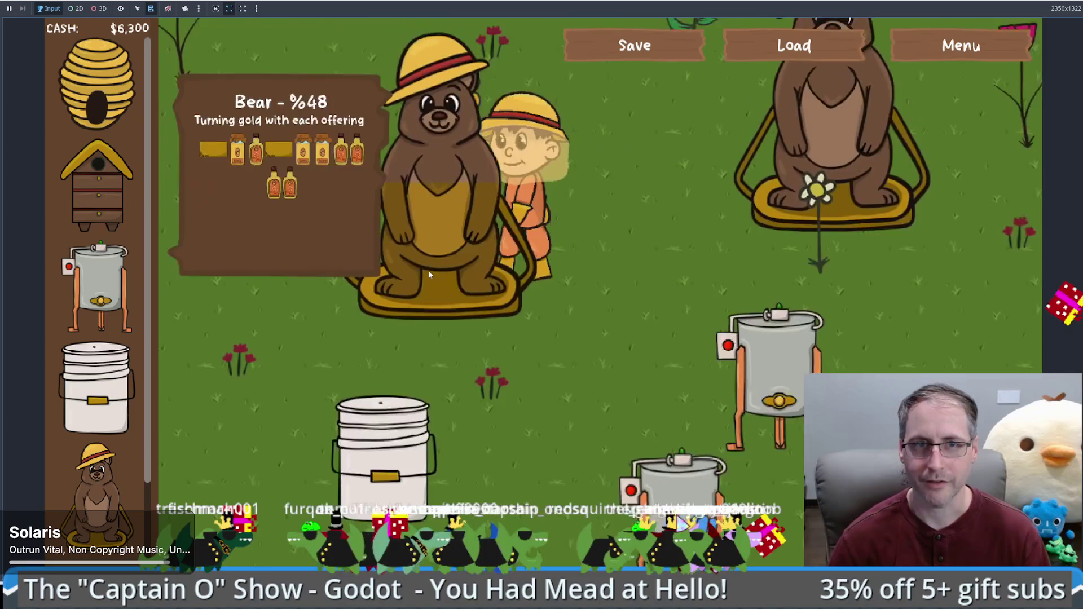
# Gather more mead from the white bucket and beeswax from the extractor
pyautogui.click(369, 437)
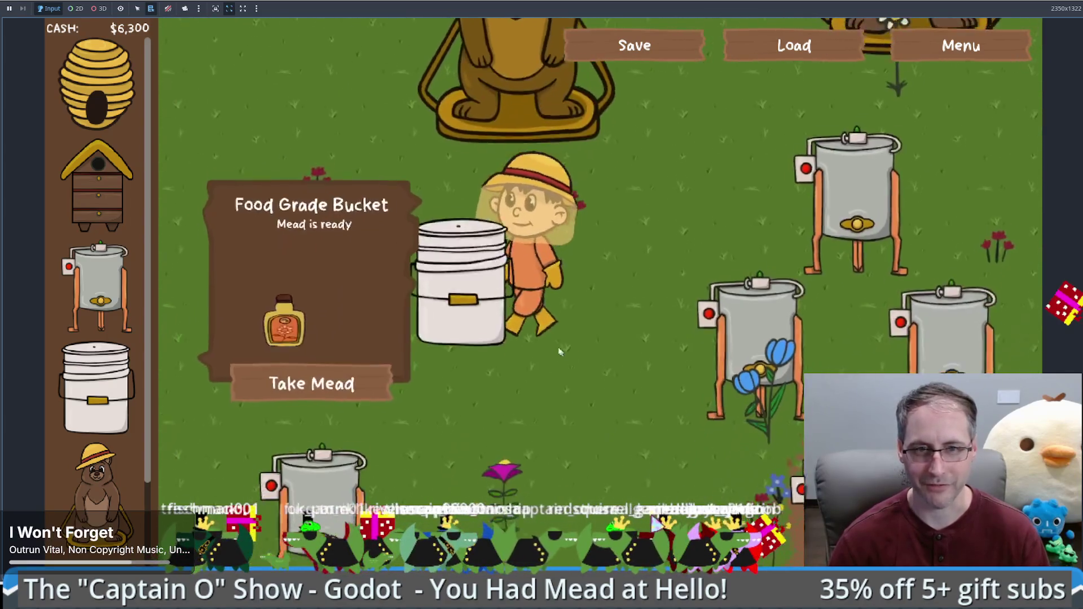
pyautogui.click(341, 296)
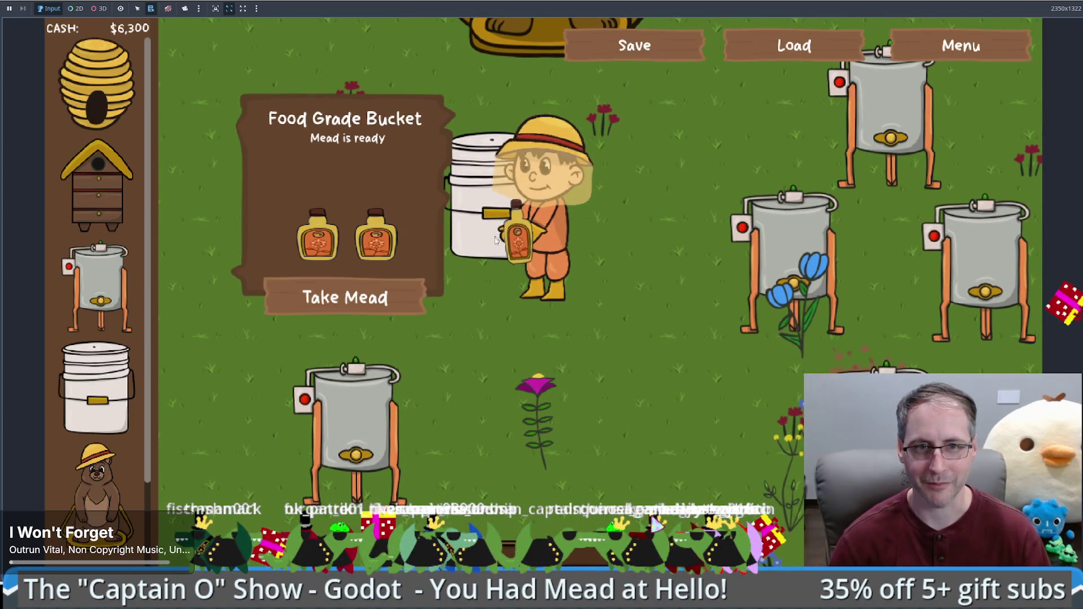
pyautogui.click(770, 349)
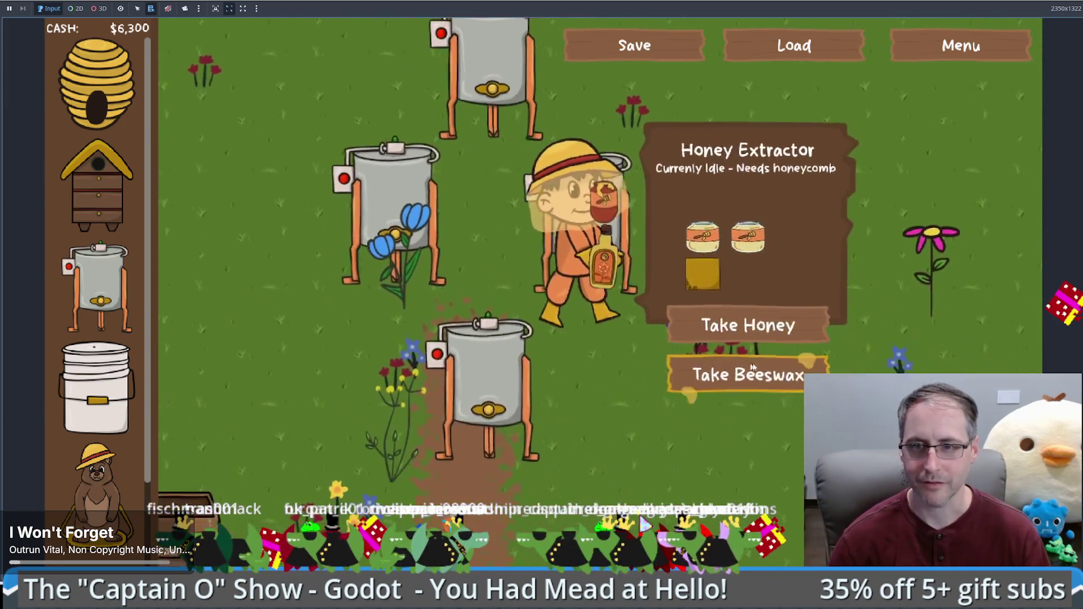
pyautogui.click(752, 368)
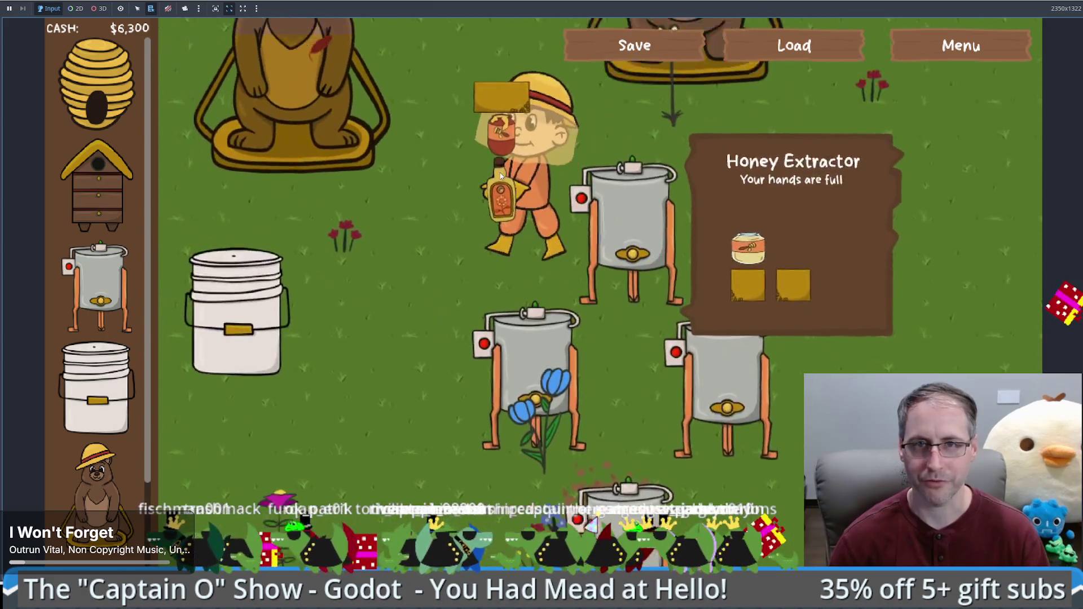
pyautogui.click(500, 176)
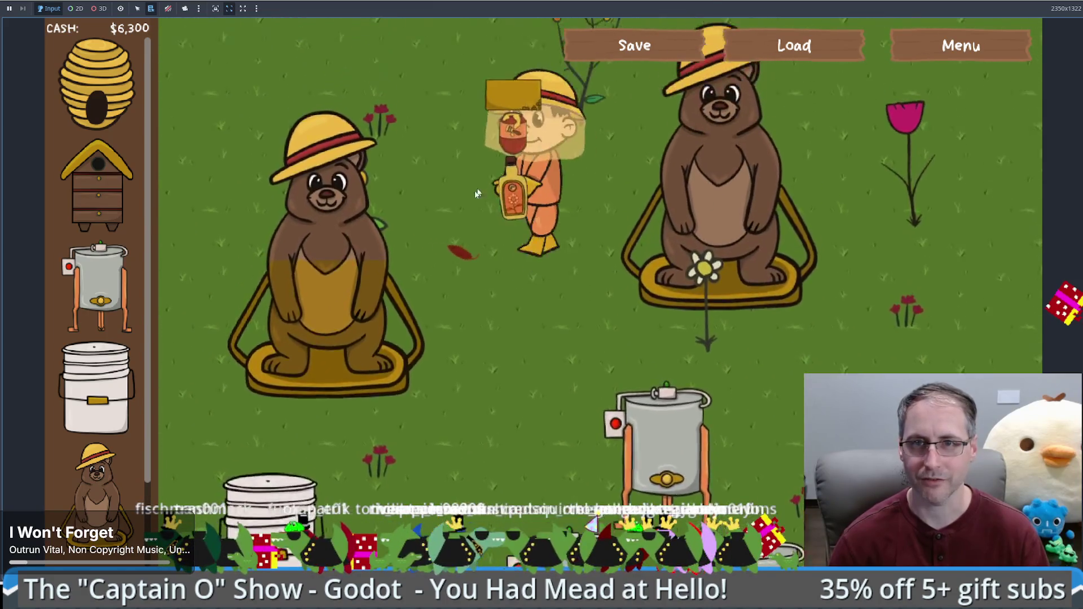
# Save and reload the game, then check that the bears keep their offering icons
pyautogui.click(668, 51)
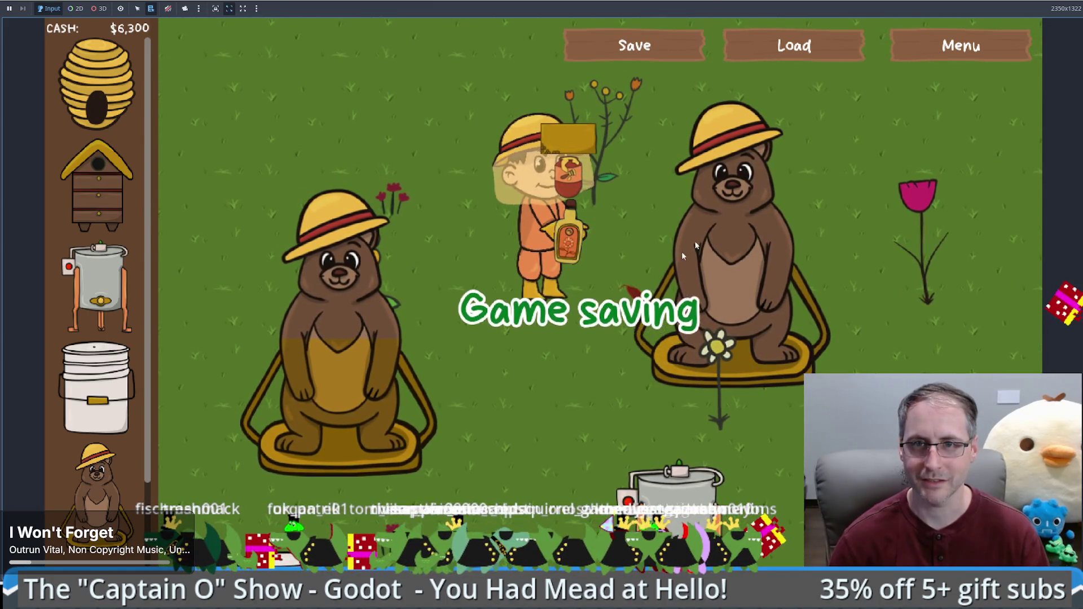
pyautogui.click(793, 45)
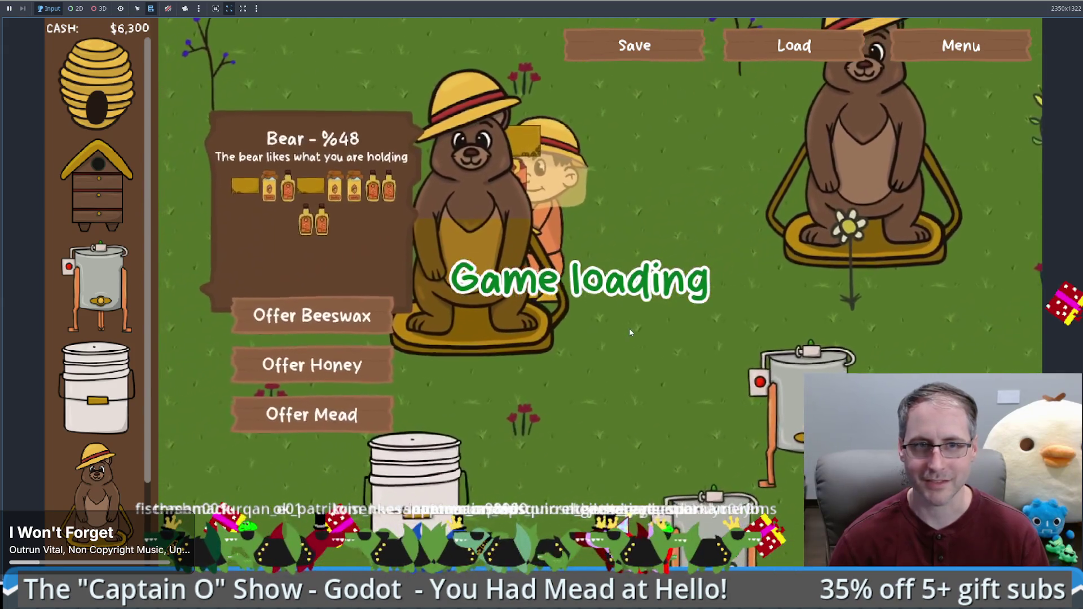
pyautogui.click(630, 332)
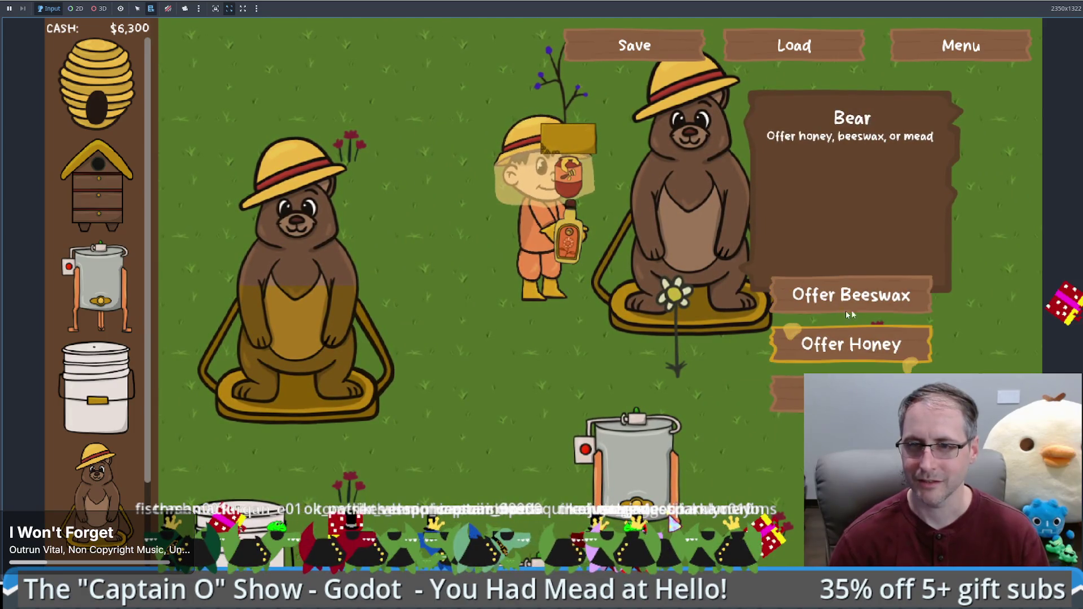
pyautogui.click(852, 347)
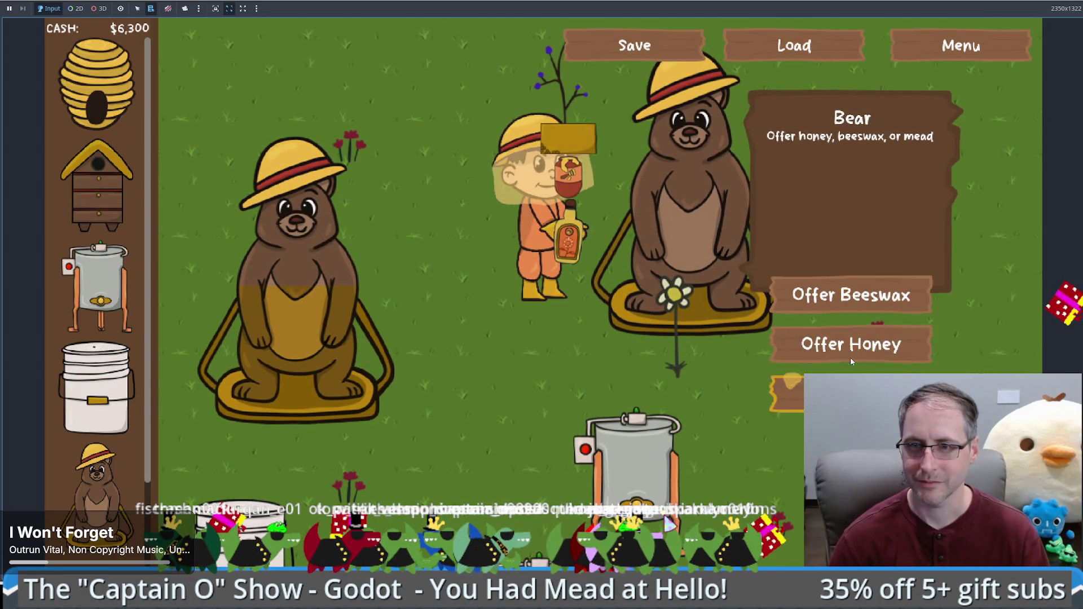
pyautogui.click(431, 362)
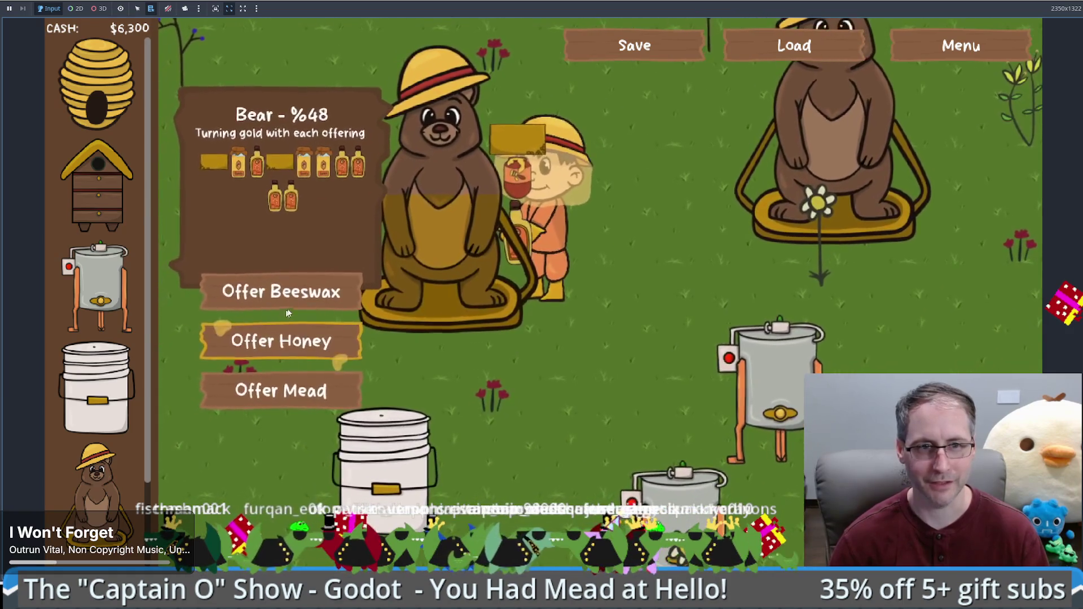
# Offer honey to the left bear and bring it mead from the bucket
pyautogui.click(319, 296)
pyautogui.click(384, 446)
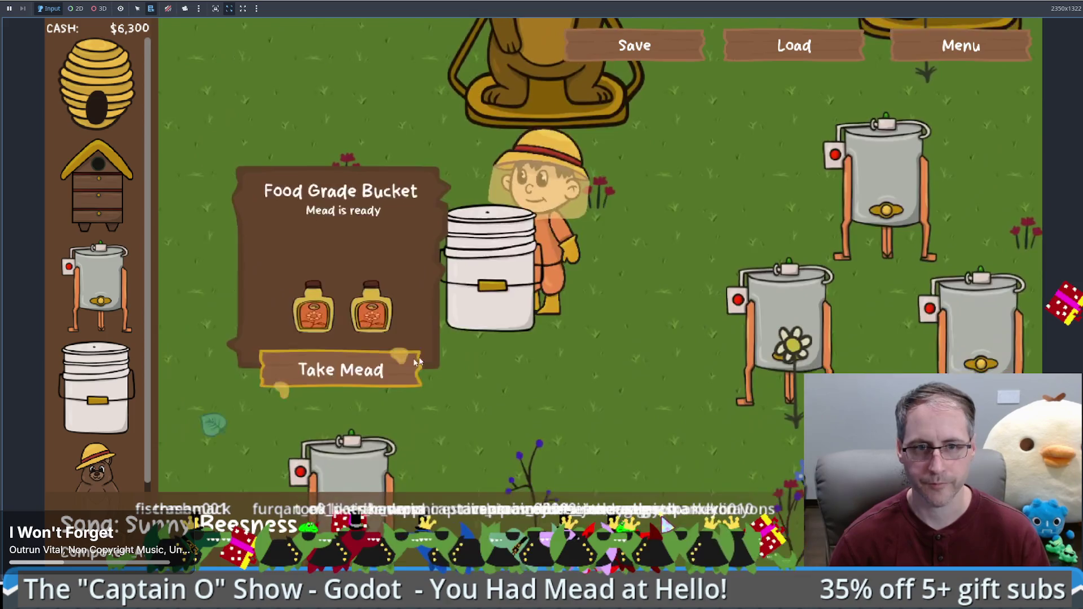
pyautogui.click(418, 361)
pyautogui.click(536, 73)
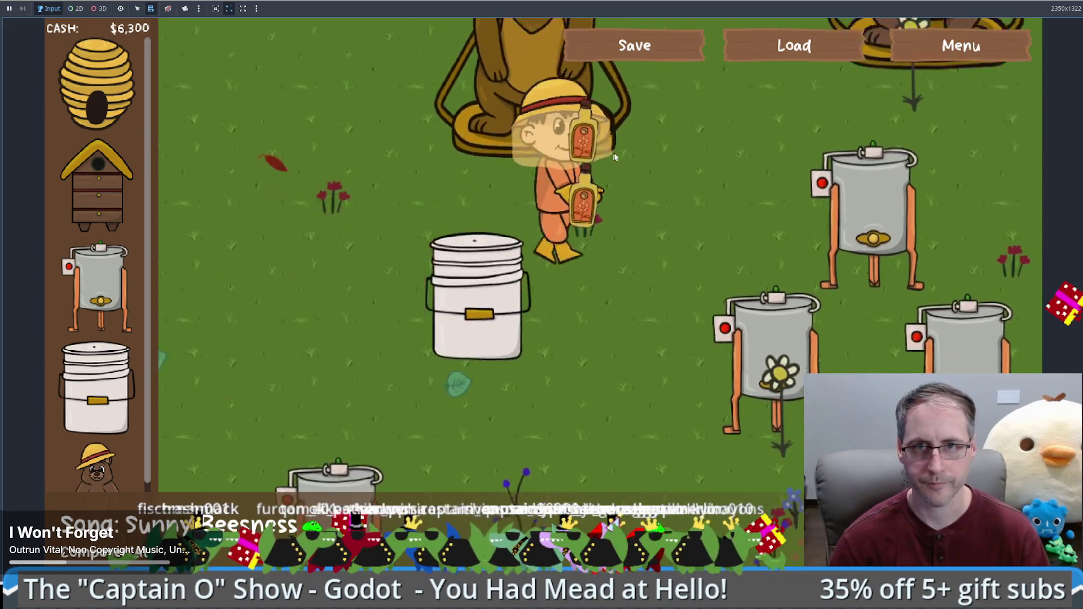